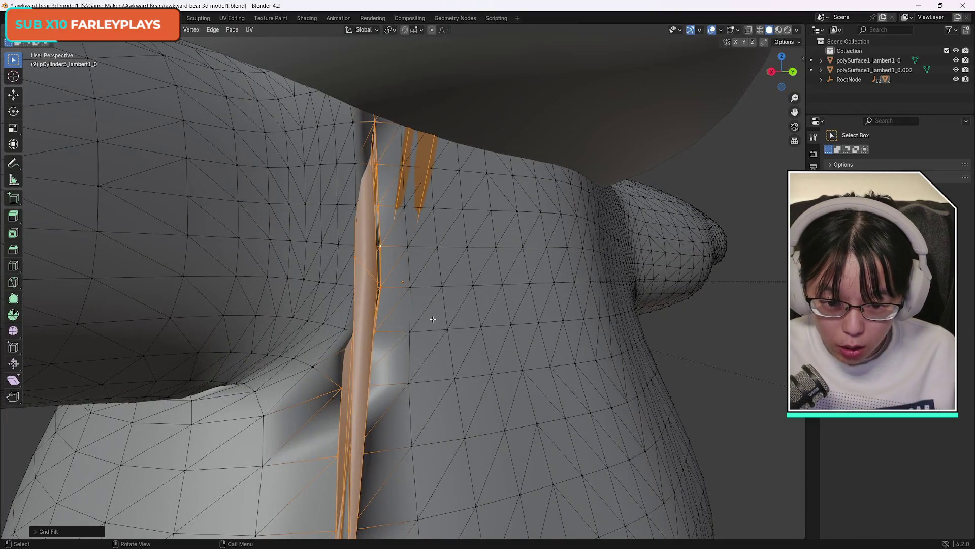
Step: Undo the stretched Grid Fill across the chest seam and select the first seam vertex
key("ctrl+z")
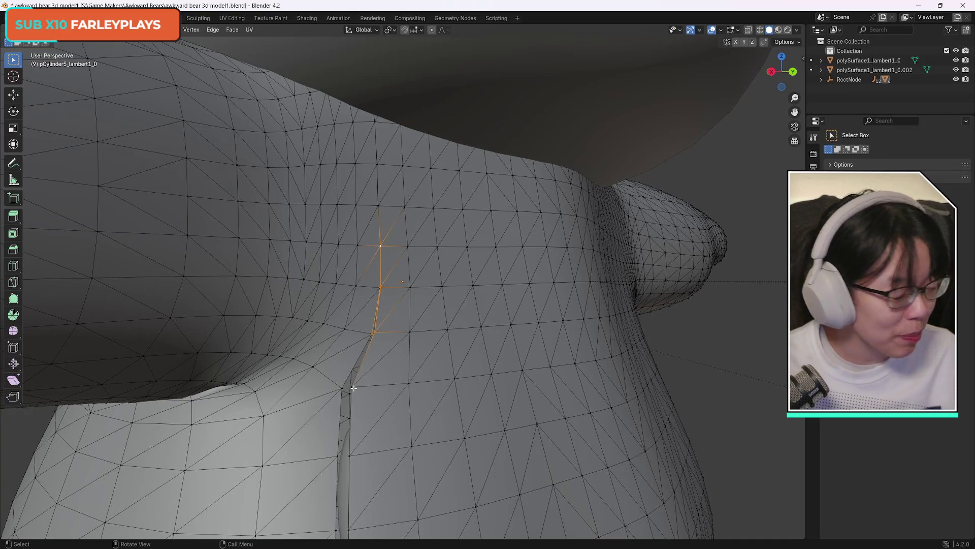
left_click(351, 387, "shift")
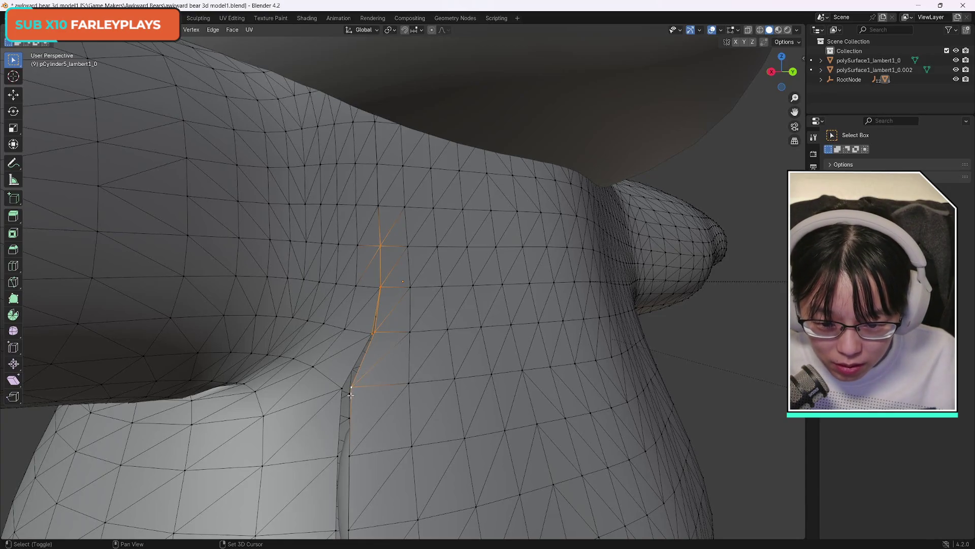
scroll(414, 413, "down", 8)
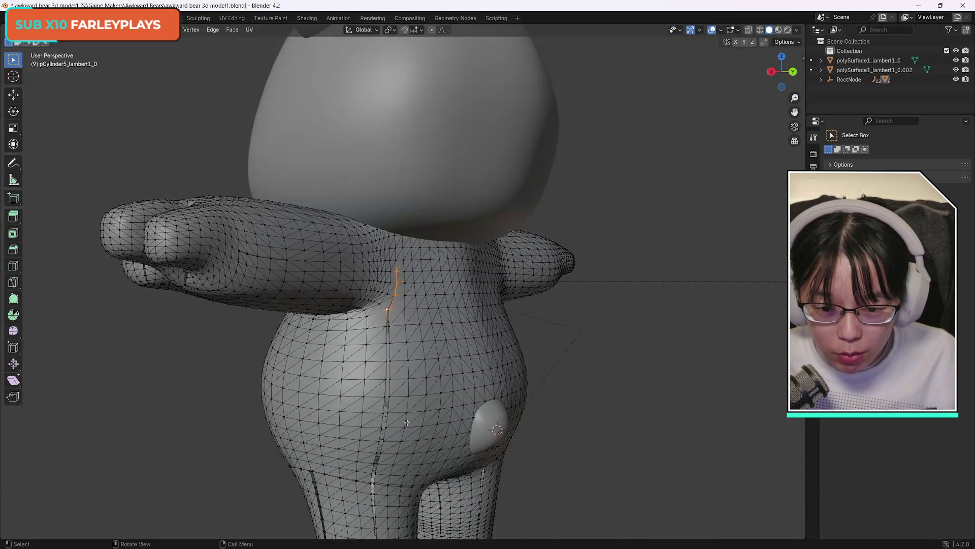
Step: Shift-select the seam vertices running down the bear's chest
scroll(406, 422, "up", 5)
scroll(406, 423, "down", 2)
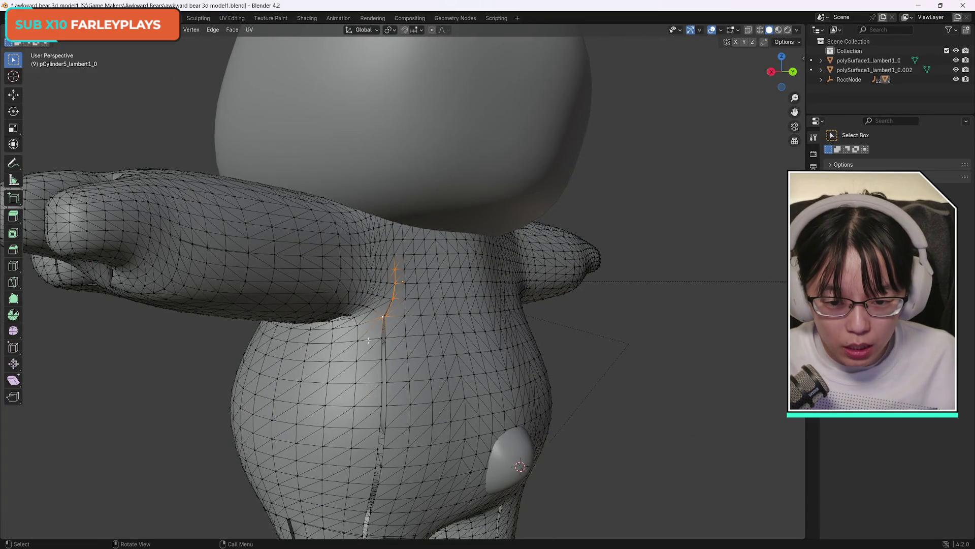
scroll(383, 374, "up", 4)
left_click(364, 406, "shift")
scroll(382, 384, "down", 3)
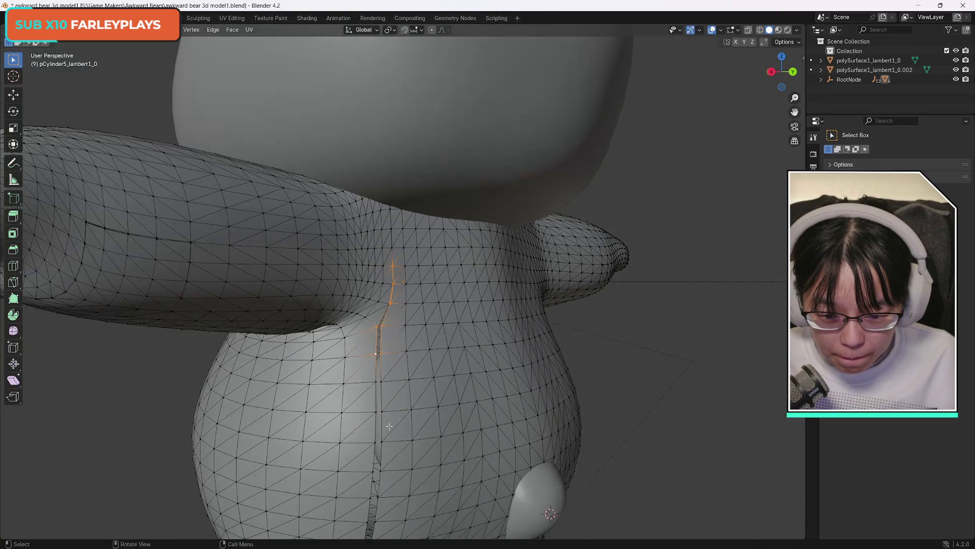
left_click(380, 381, "shift")
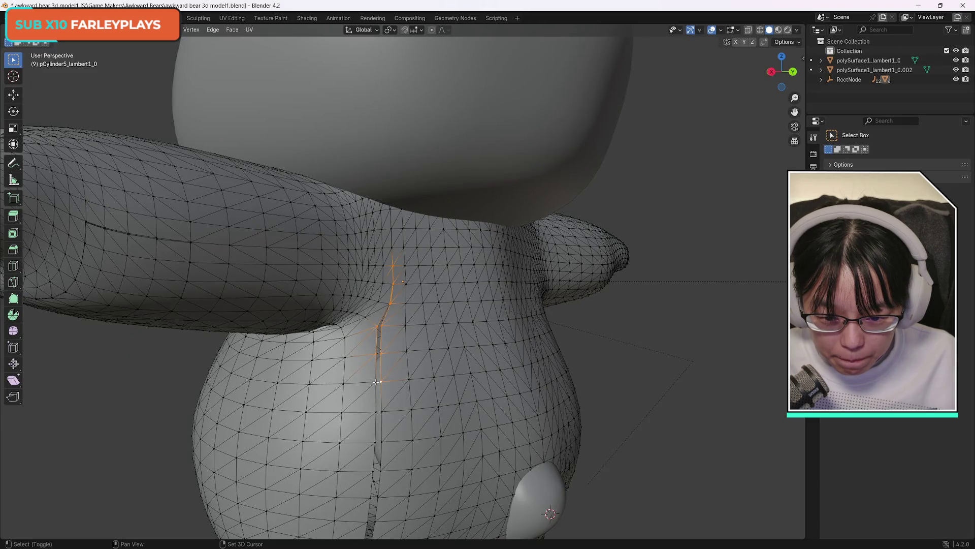
left_click(382, 412, "shift")
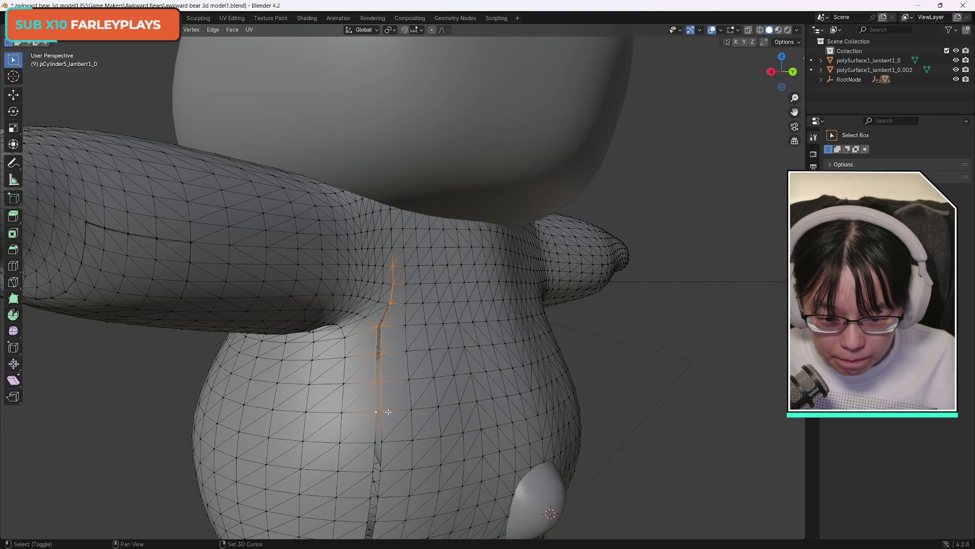
Step: From below, keep adding seam vertices down the belly to the lowest one
mouse_move(770, 72)
left_mouse_down()
mouse_move(483, 264)
mouse_move(388, 342)
left_mouse_up()
left_click(392, 323, "shift")
left_click(384, 350, "shift")
left_click(387, 380, "shift")
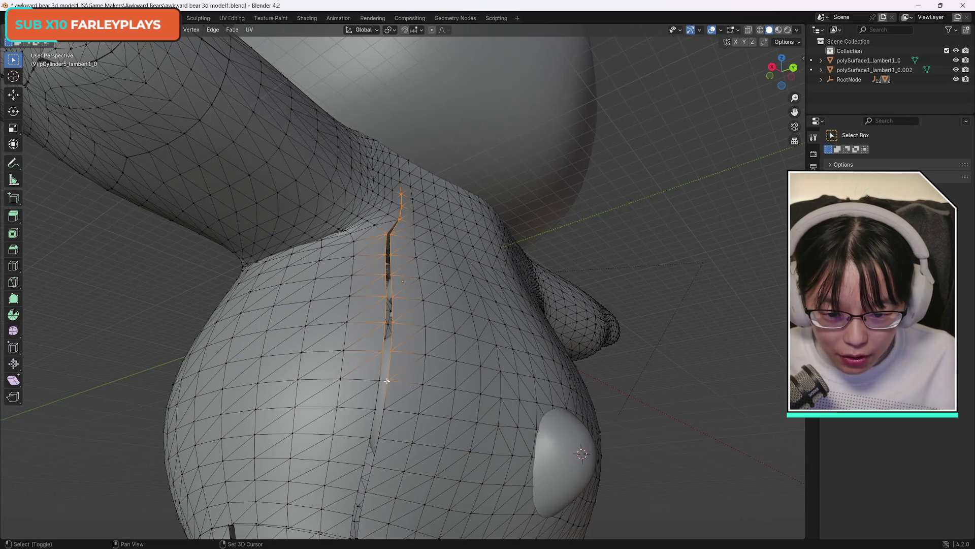
left_click(376, 411, "shift")
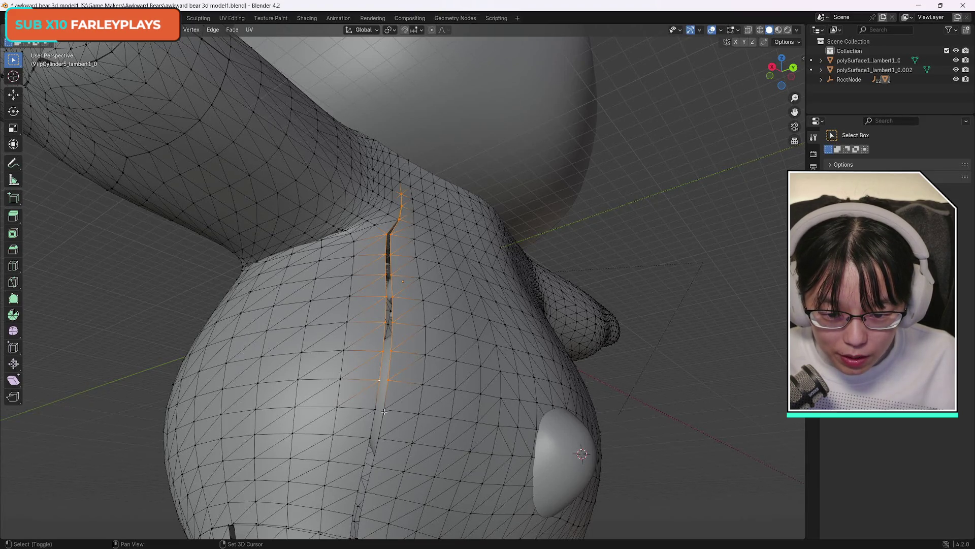
left_click(379, 438, "shift")
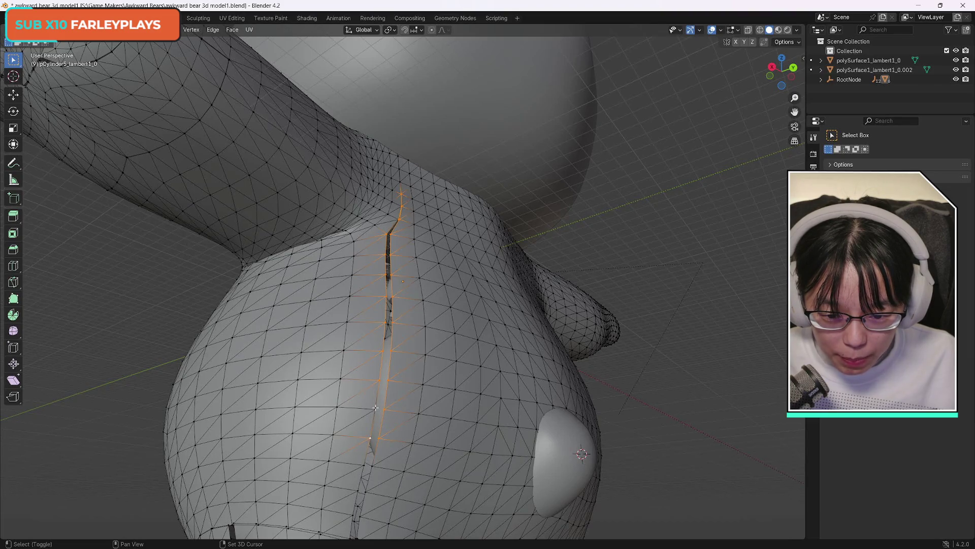
scroll(419, 416, "down", 2)
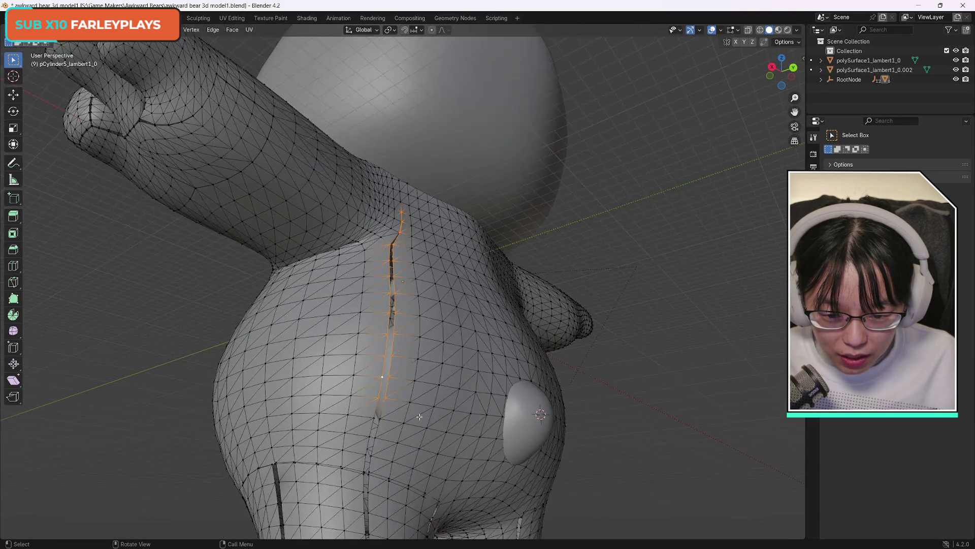
left_click(376, 419, "shift")
left_click(370, 436, "shift")
left_click(369, 456, "shift")
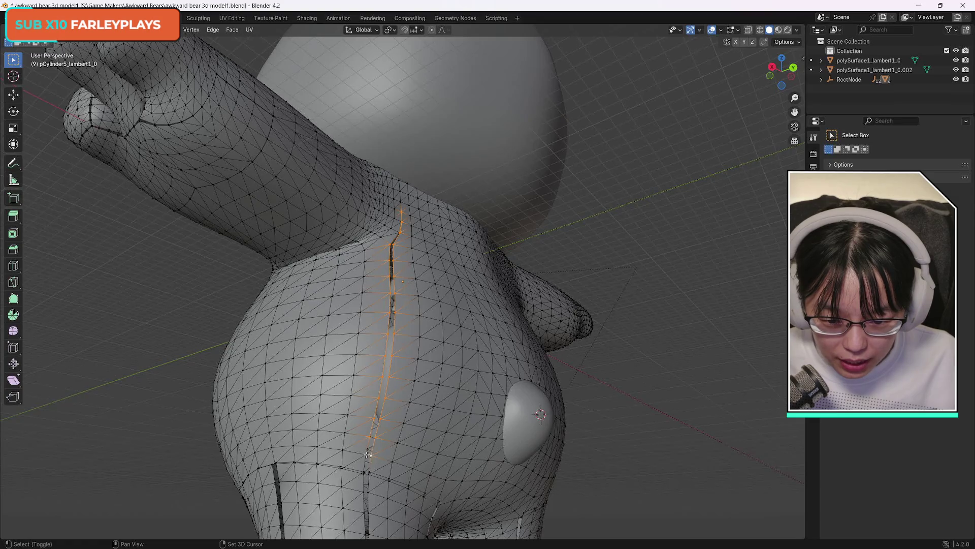
left_click(366, 472, "shift")
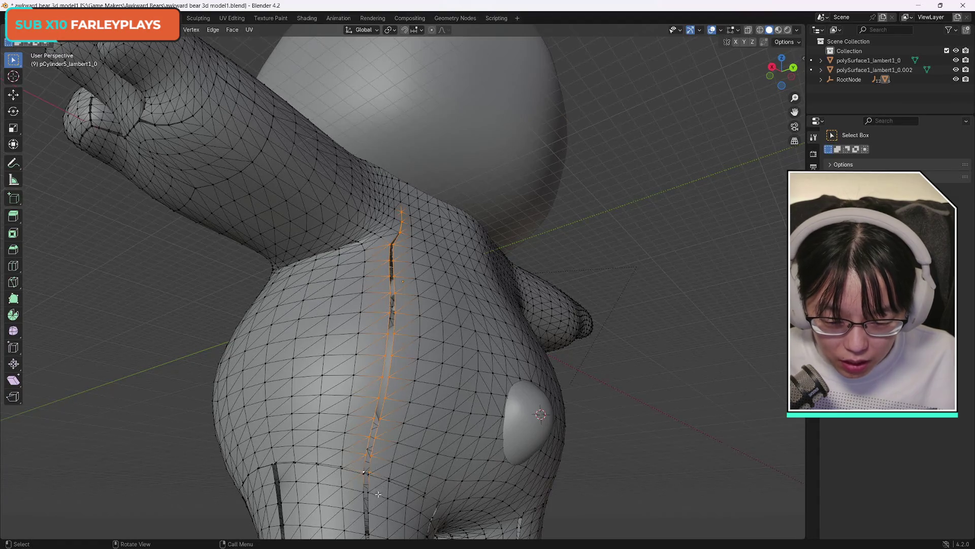
scroll(379, 494, "up", 1)
left_click_drag(782, 64, 764, 67)
Step: Zoom in near the seam's lower end and add the vertices on both edges
scroll(297, 406, "up", 2)
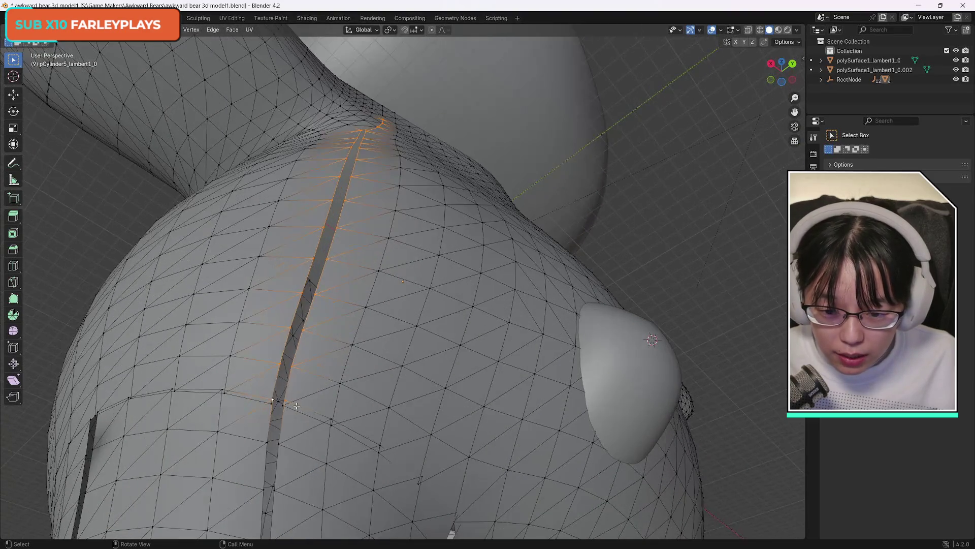
left_click_drag(770, 64, 774, 65)
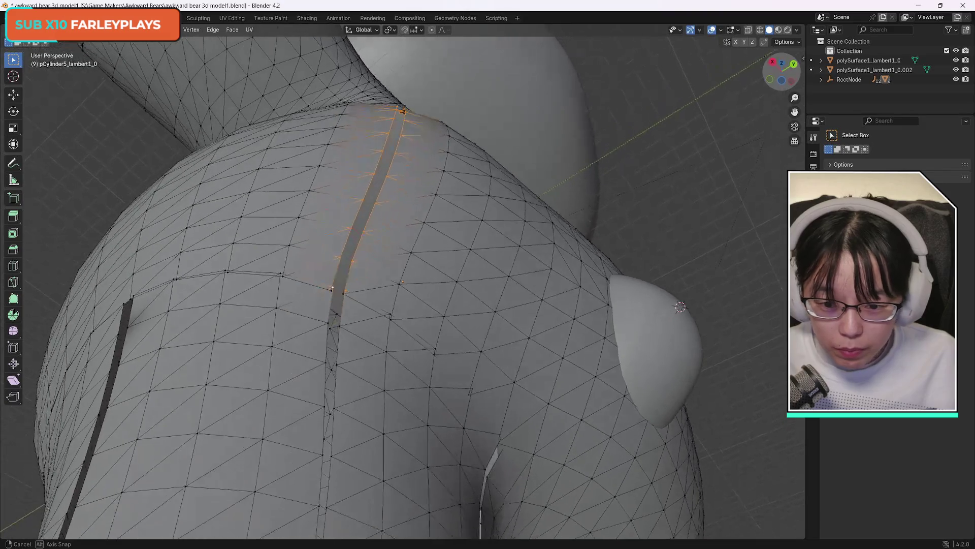
scroll(297, 340, "up", 3)
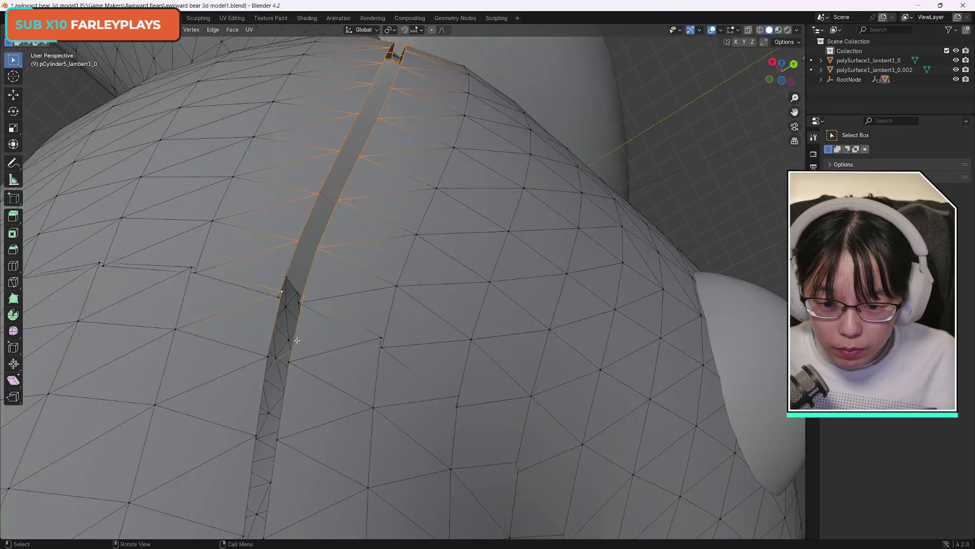
left_click(290, 301, "shift")
left_click(299, 303, "shift")
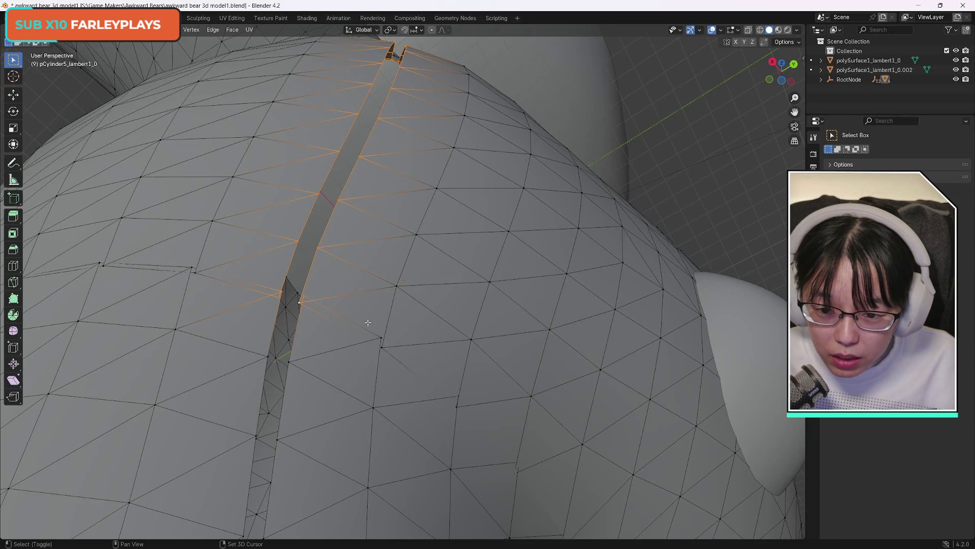
Step: Undo an accidental edge-loop selection and deselect a stray seam vertex
left_click(303, 295, "alt")
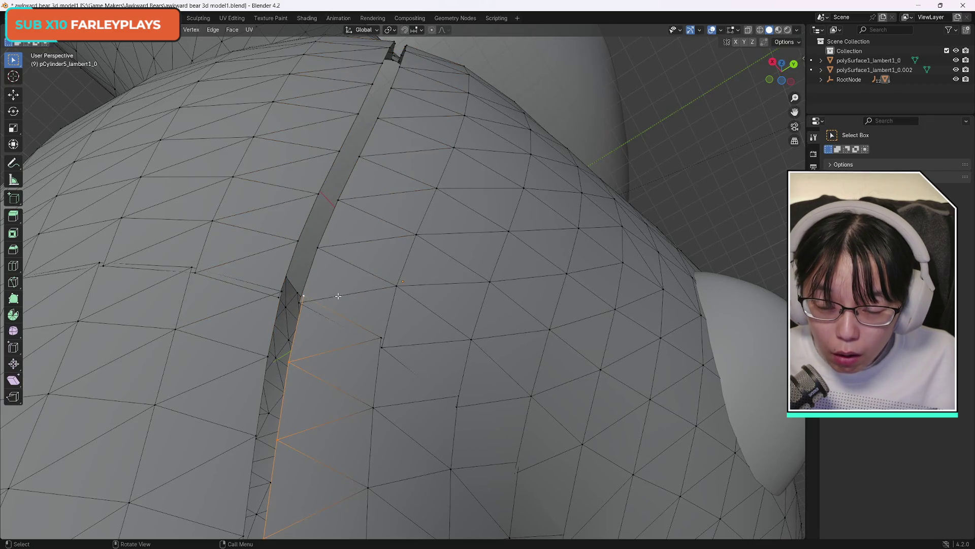
key("ctrl+z")
left_click(282, 291, "shift")
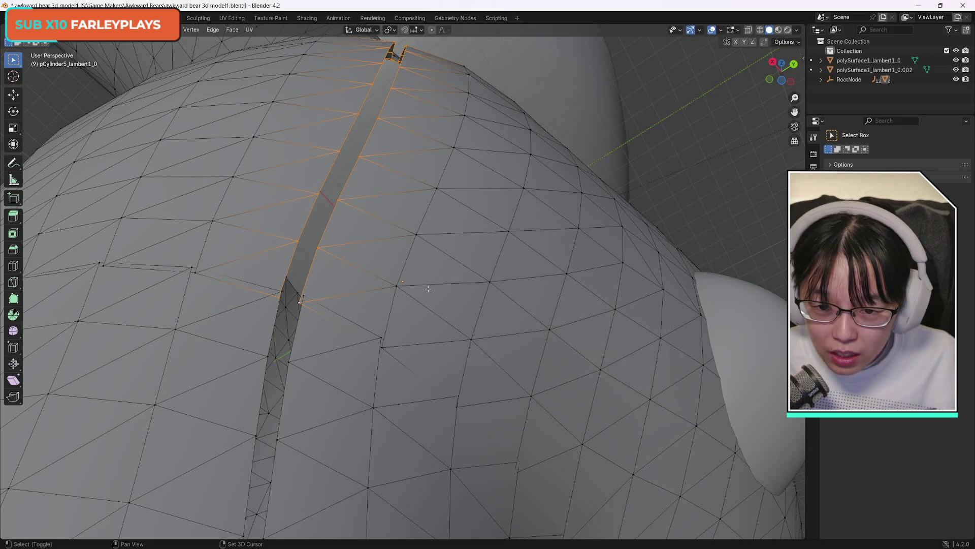
scroll(299, 302, "down", 3)
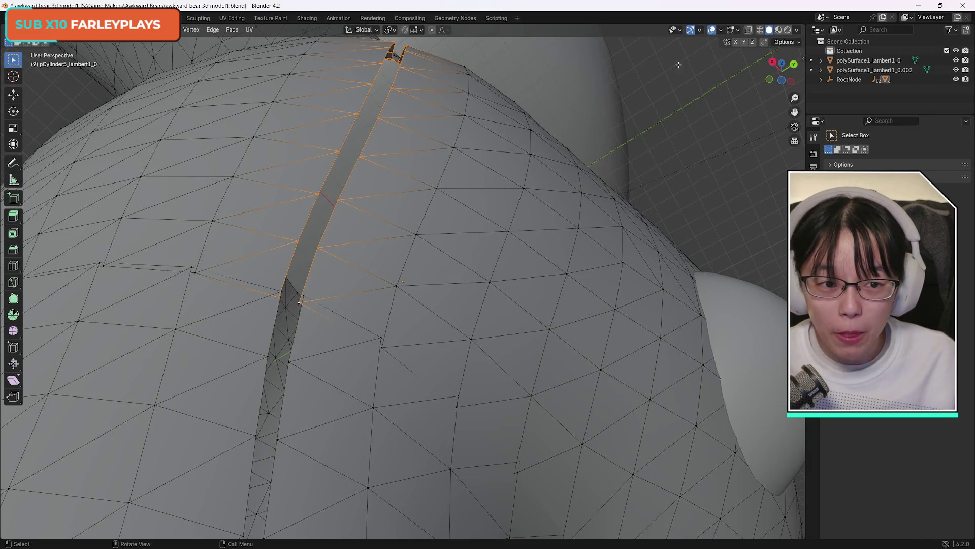
left_click_drag(782, 71, 763, 81)
scroll(517, 299, "down", 2)
scroll(516, 300, "down", 1)
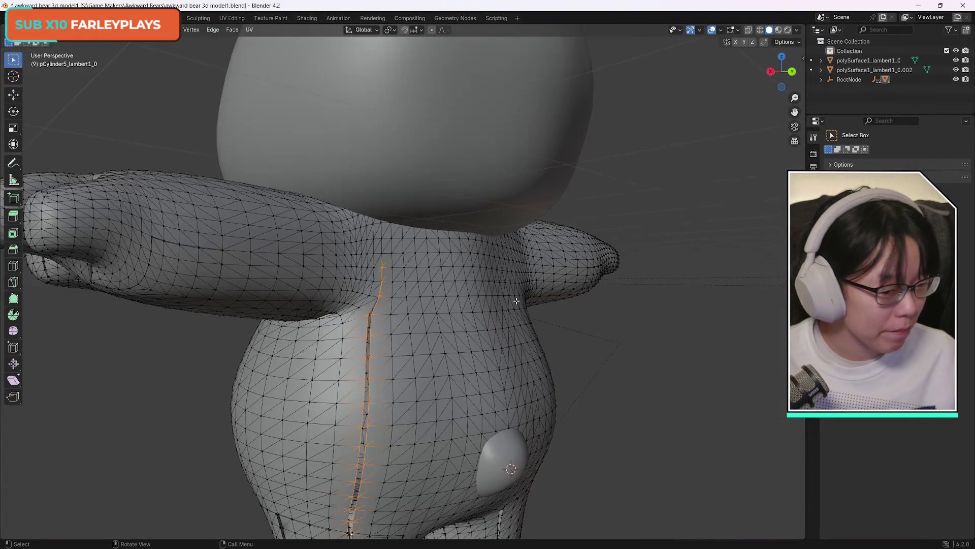
scroll(398, 391, "down", 1)
scroll(397, 390, "up", 1)
scroll(398, 390, "down", 1)
left_click_drag(770, 72, 771, 72)
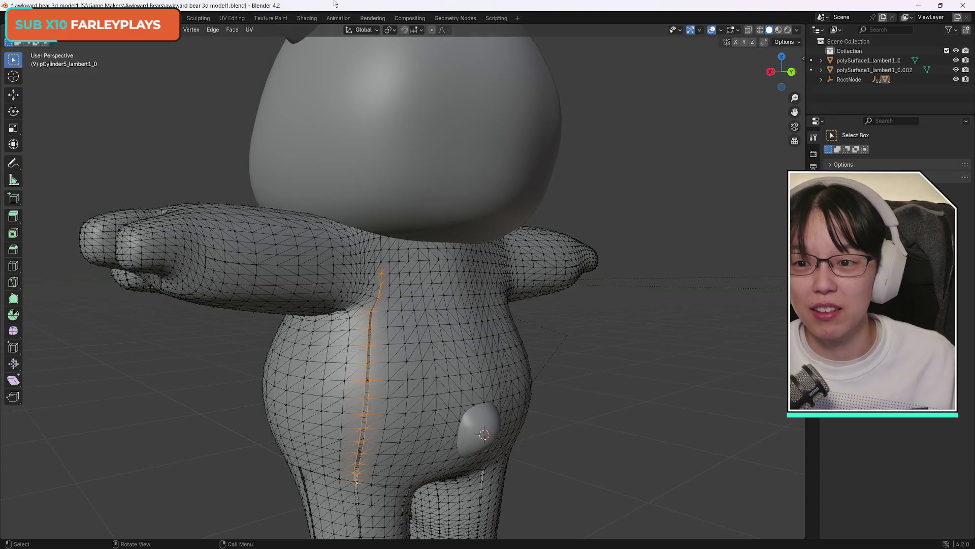
left_click(232, 30)
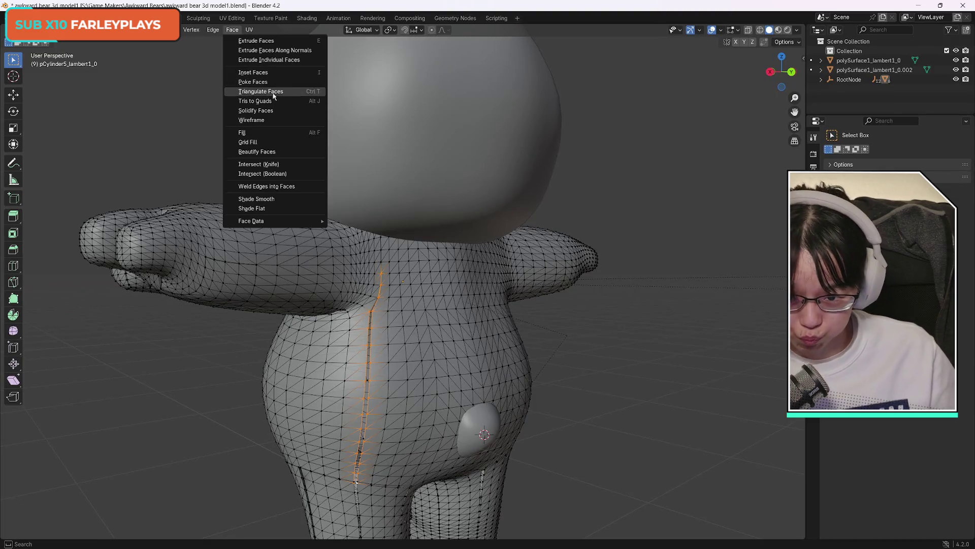
Step: Run Face > Grid Fill on the seam twice; it fails, requiring two edge loops
left_click(262, 143)
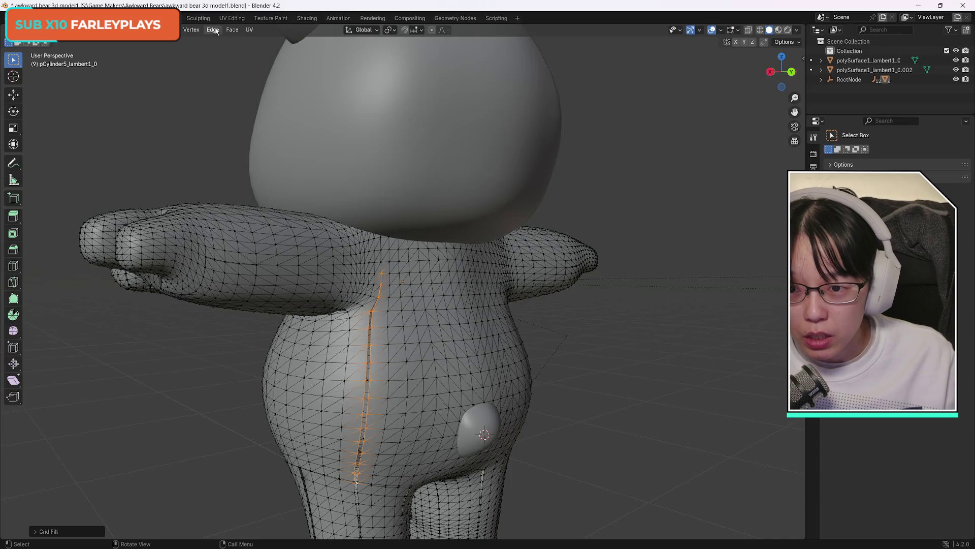
left_click(233, 30)
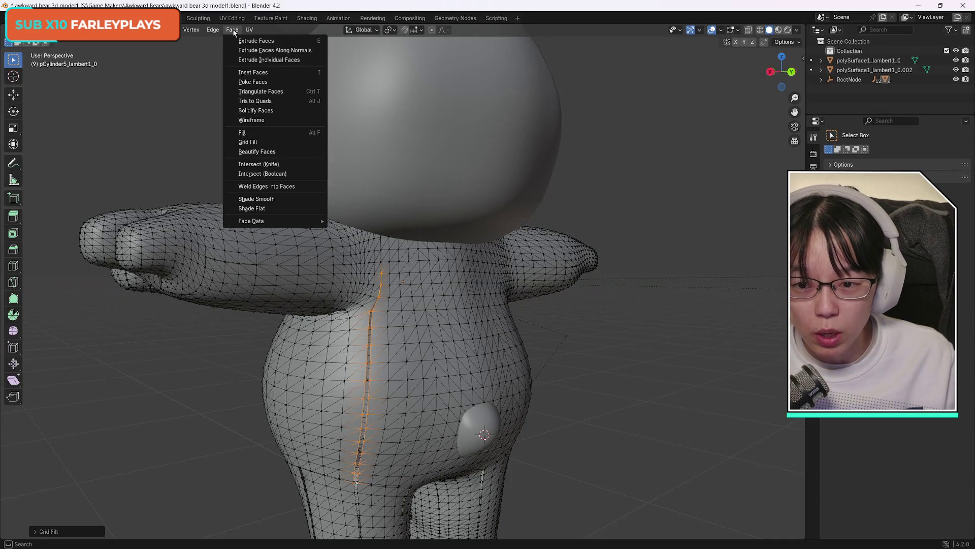
left_click(252, 143)
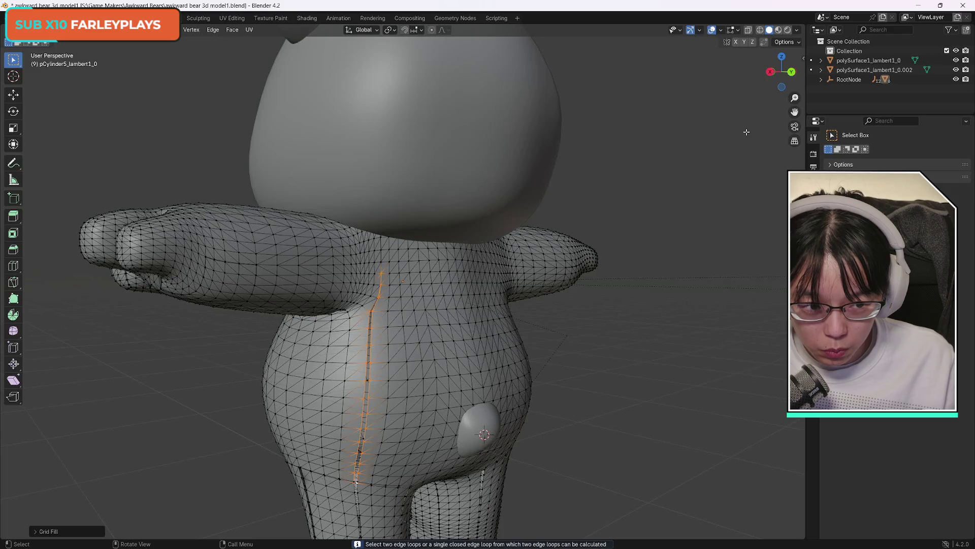
left_click_drag(792, 80, 731, 112)
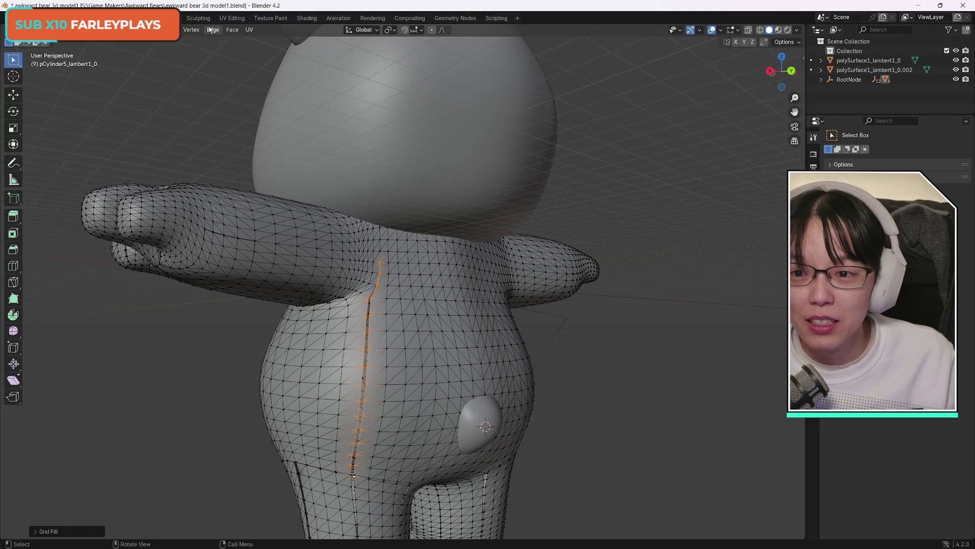
Step: Try Face > Grid Fill on the seam gap again, which fills no faces
left_click(246, 30)
mouse_move(231, 29)
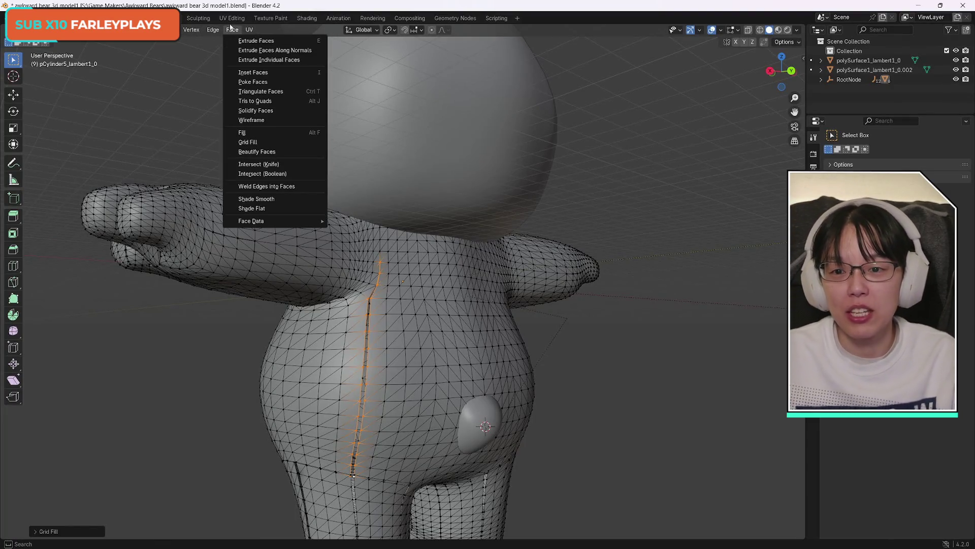
left_click(231, 30)
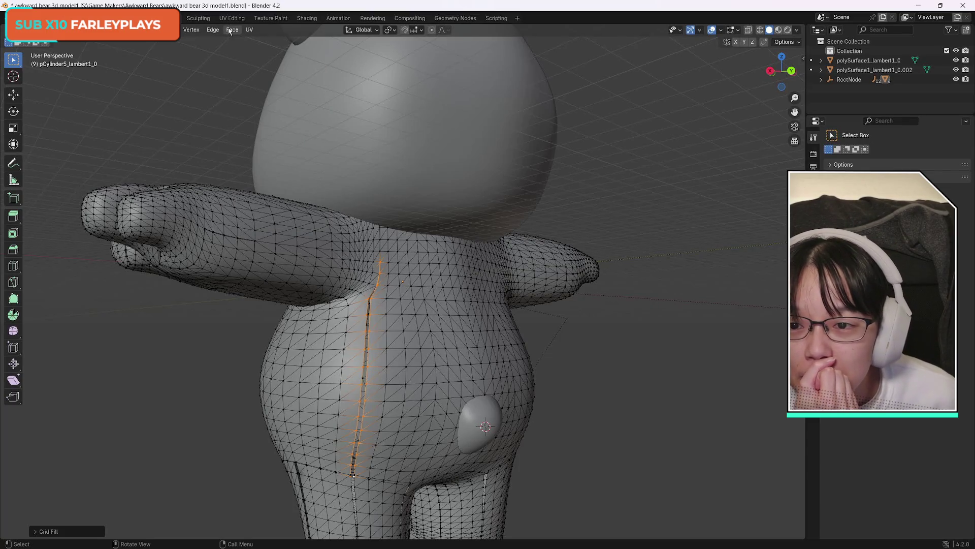
left_click(232, 32)
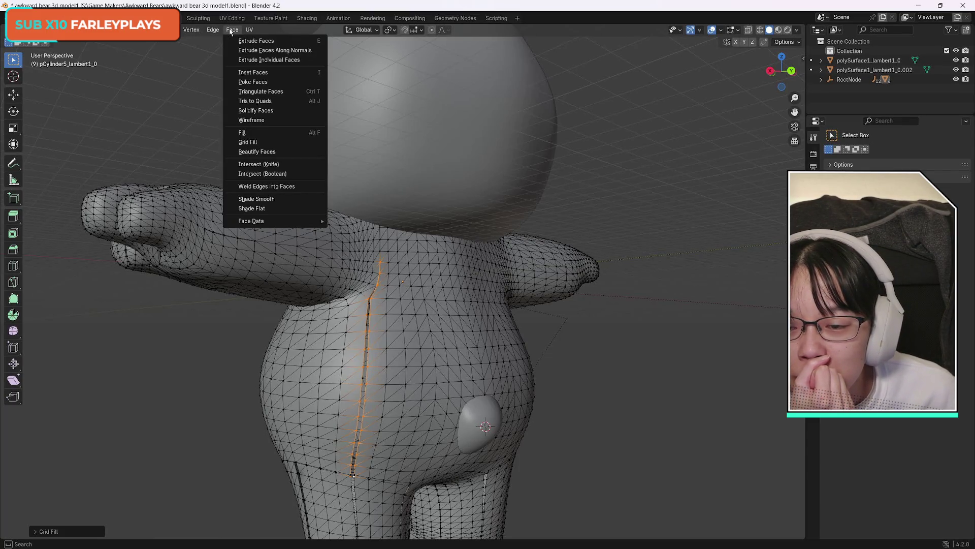
left_click(242, 131)
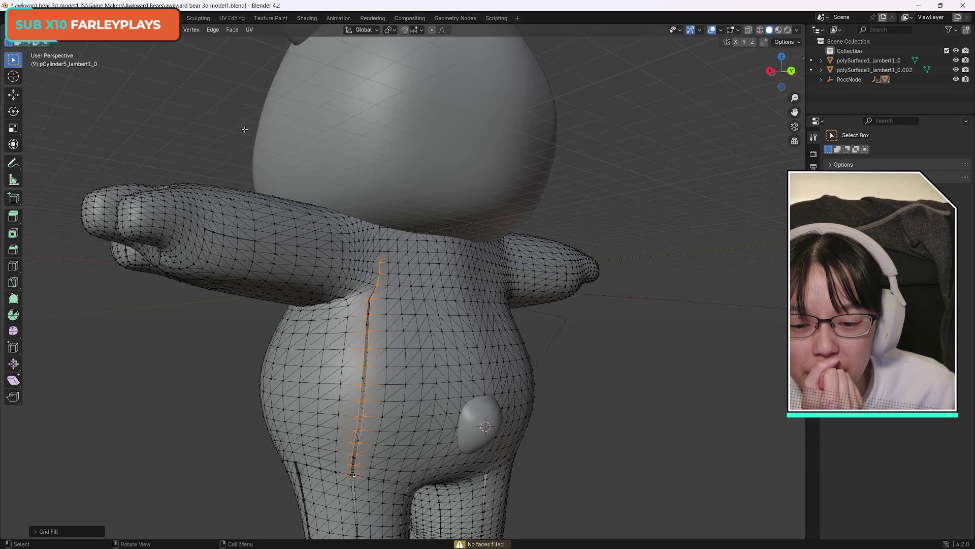
Step: Weld the selected seam edges into faces and apply Shade Flat to them
left_click(232, 29)
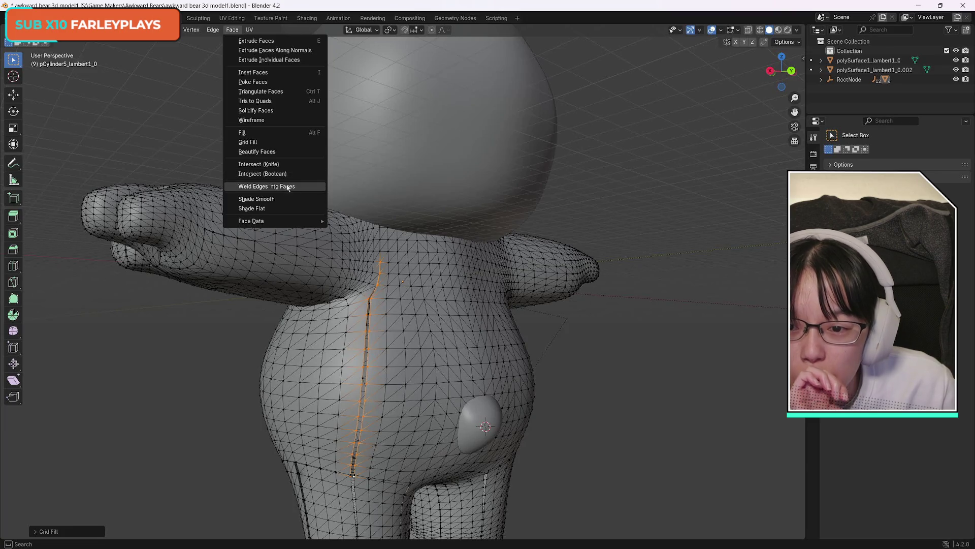
left_click(285, 188)
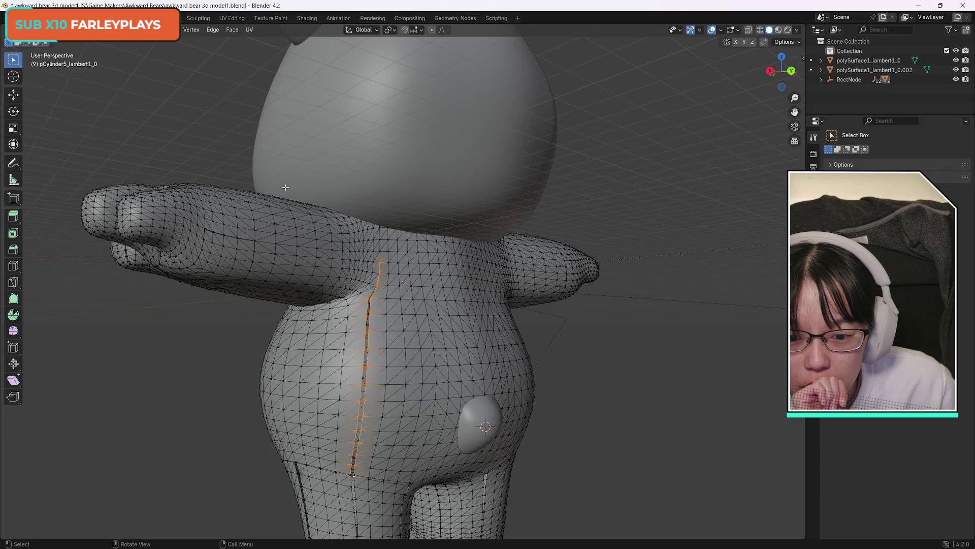
left_click(233, 31)
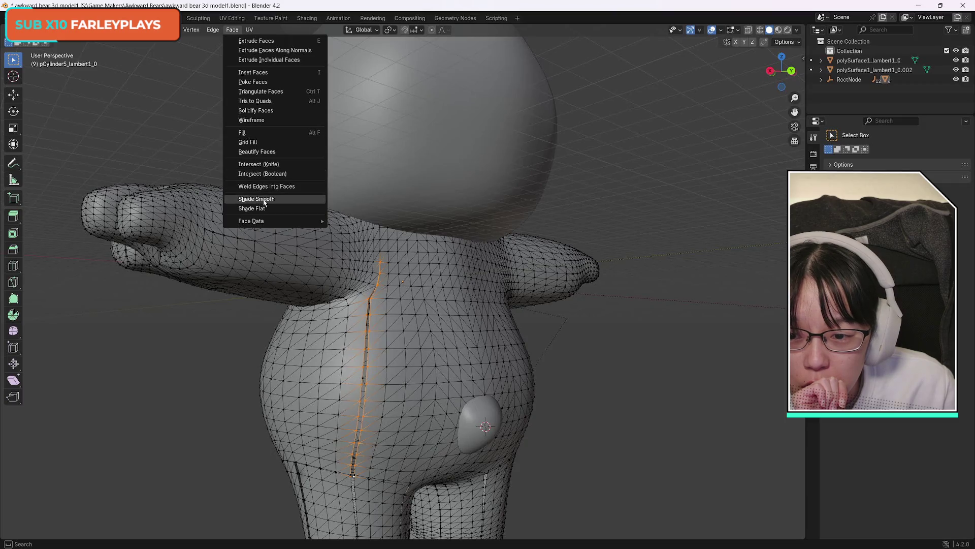
mouse_move(263, 226)
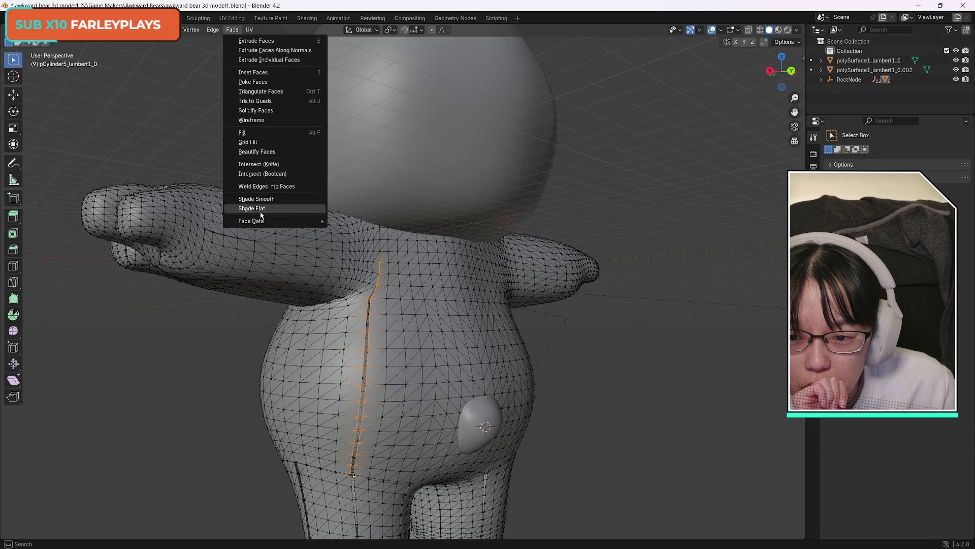
left_click(261, 212)
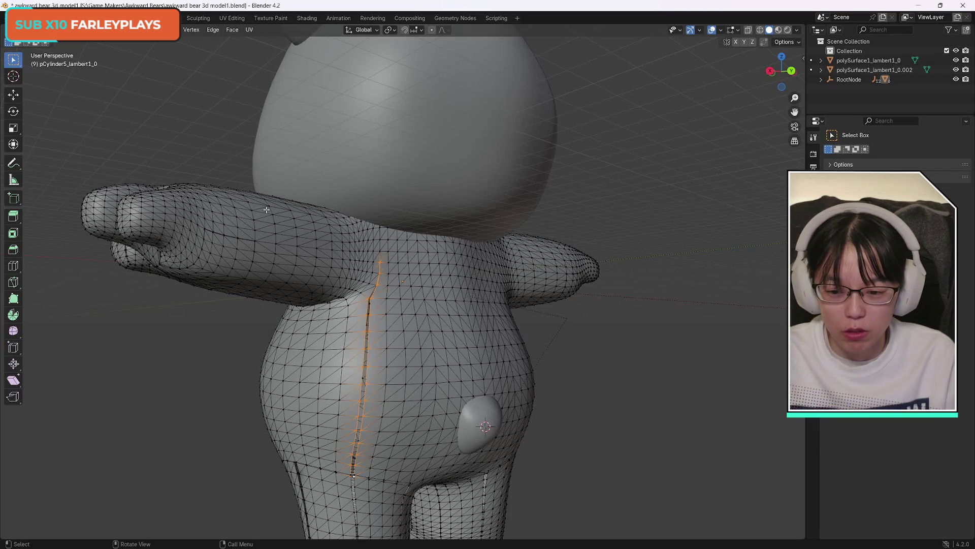
left_click(217, 31)
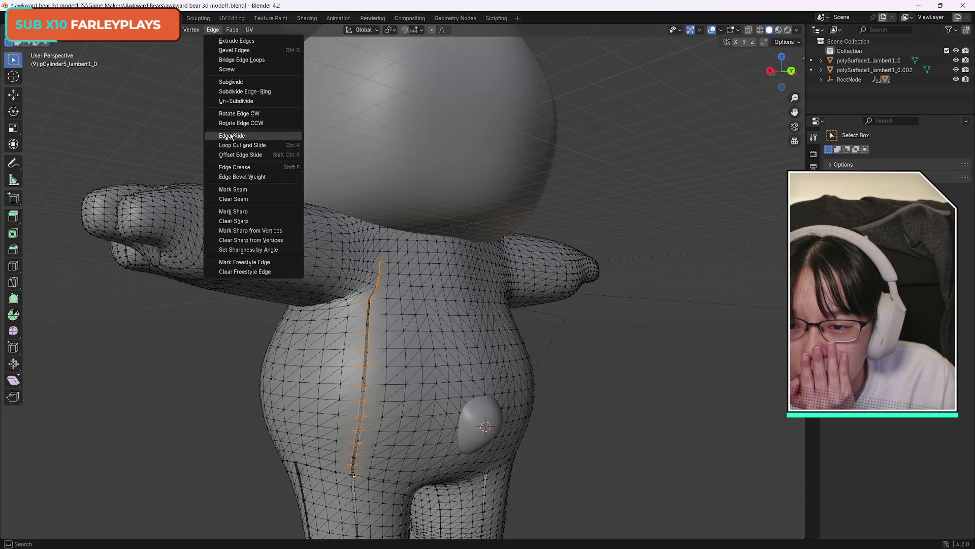
Step: Apply Vertex > Rip Vertices and Fill to the seam vertices
key("Escape")
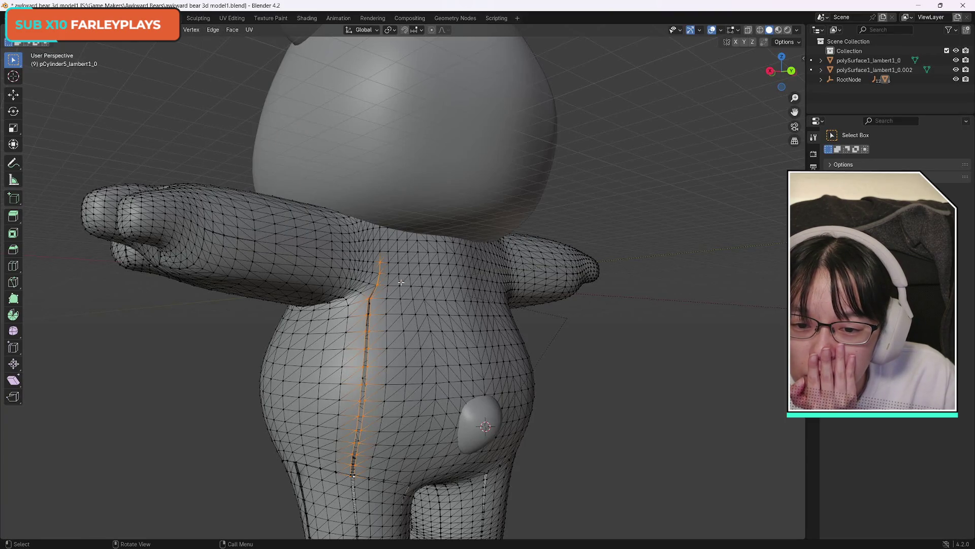
left_click(403, 281)
key("ctrl+z")
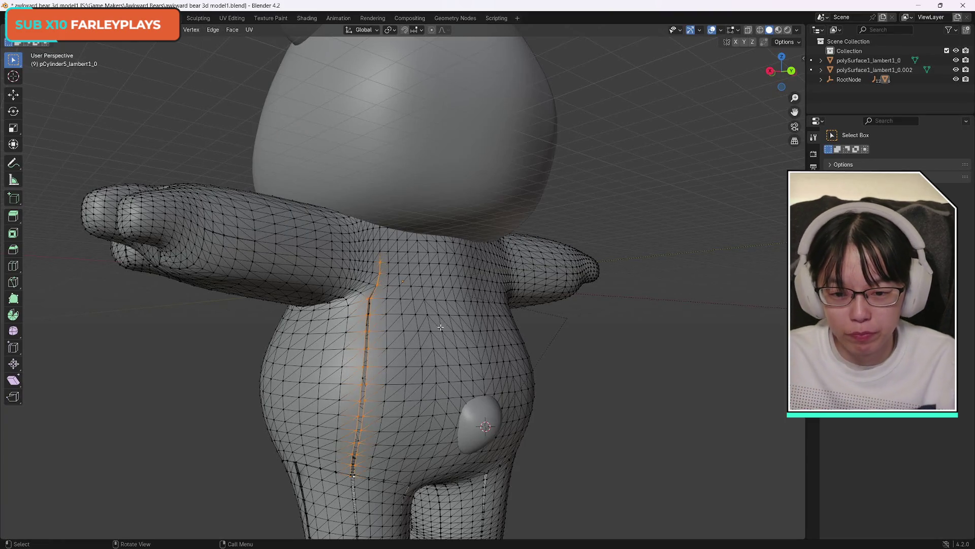
left_click(193, 31)
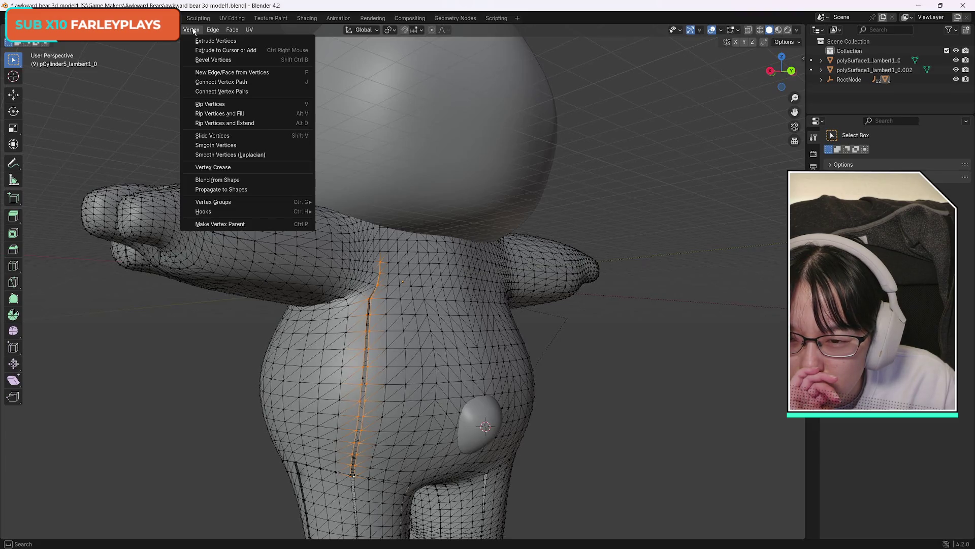
left_click(214, 115)
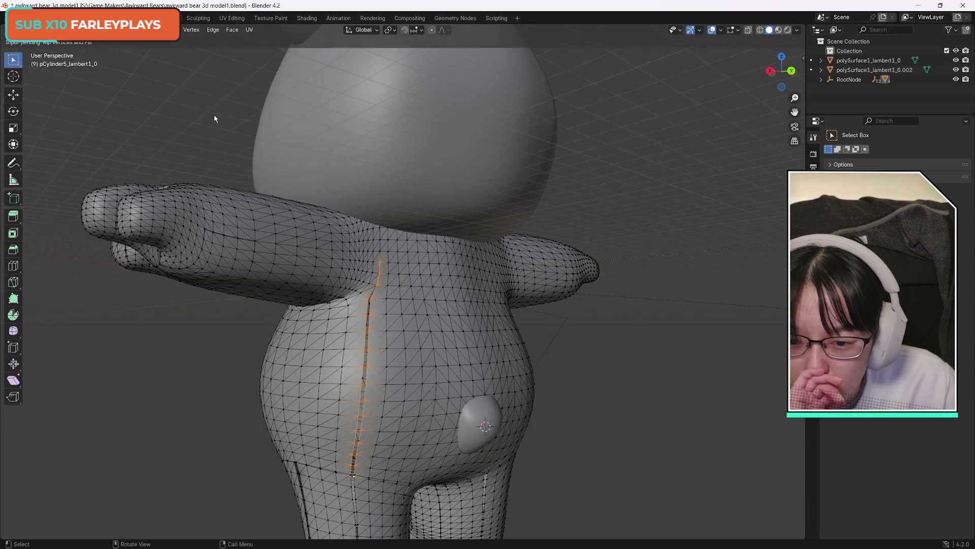
left_click(194, 39)
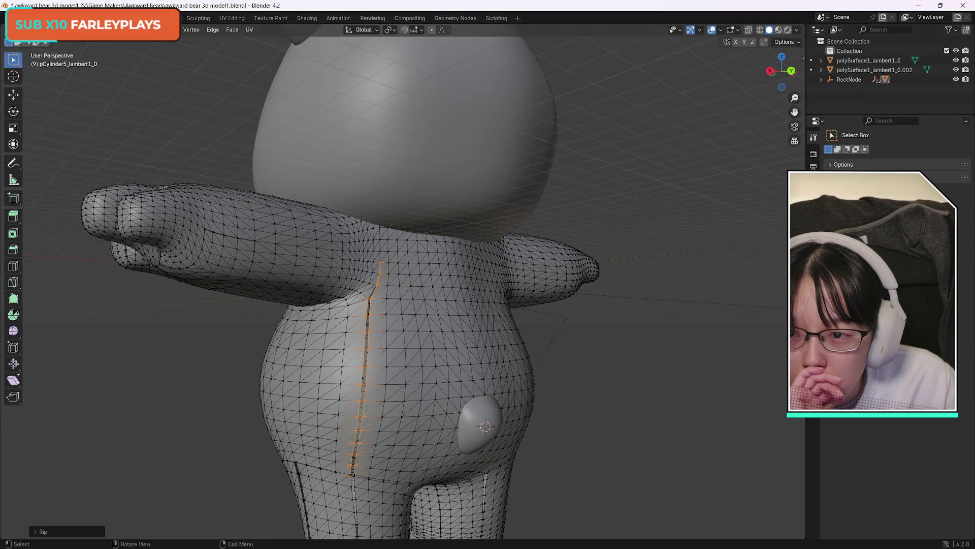
Step: Add and undo a stray Plane, then join seam vertices with New Edge/Face from Vertices
left_click(171, 29)
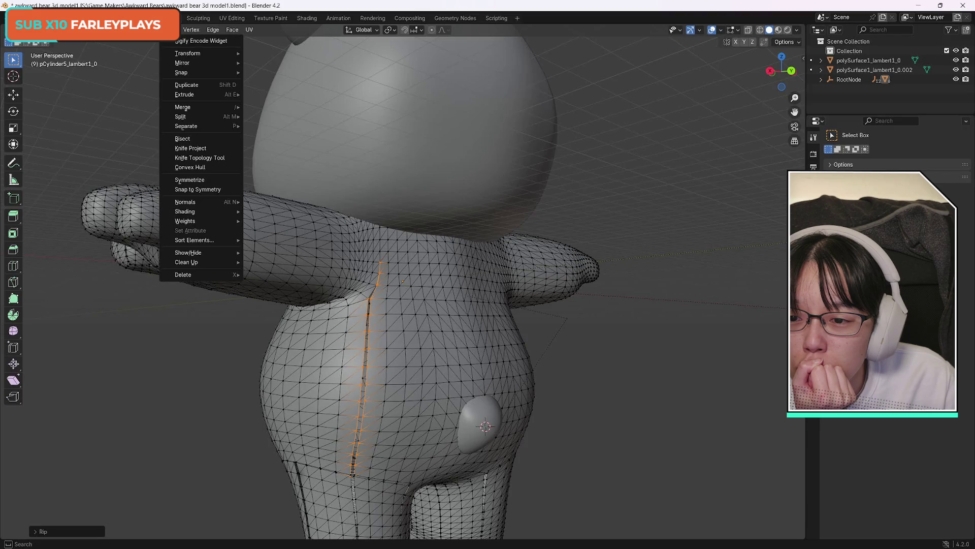
mouse_move(152, 29)
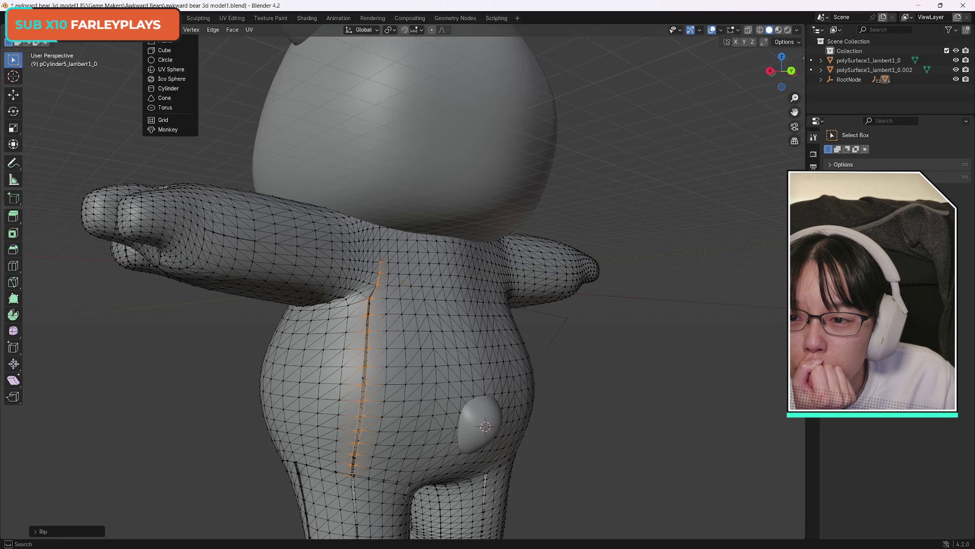
left_click(156, 40)
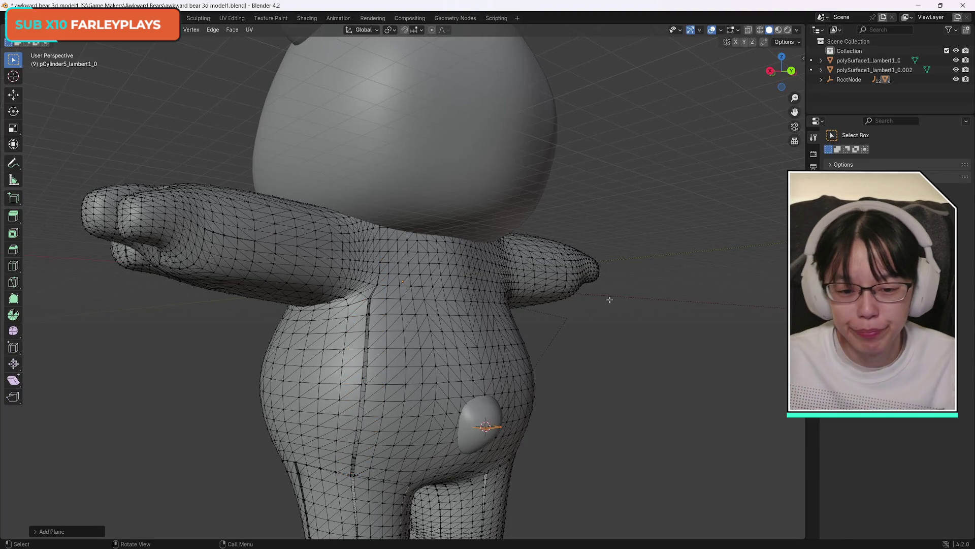
key("ctrl+z")
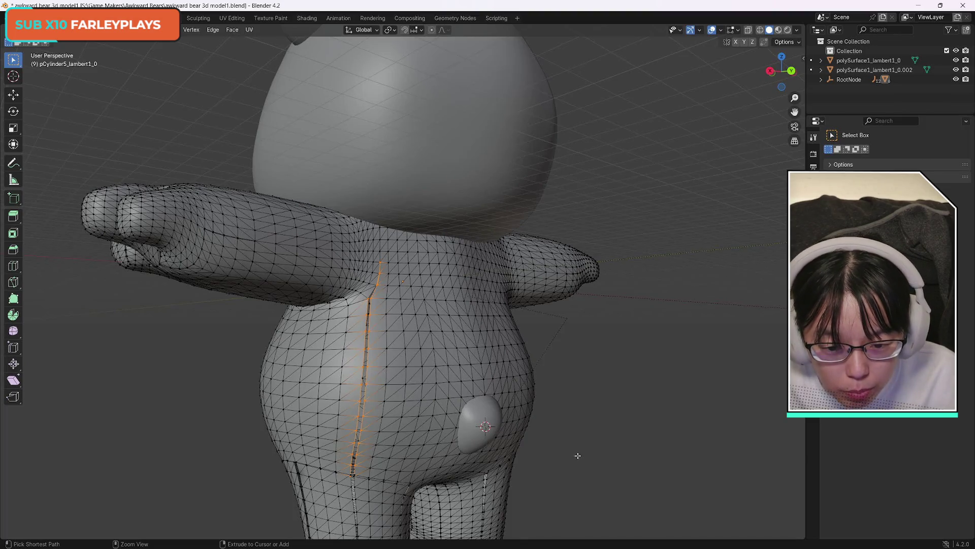
left_click(134, 29)
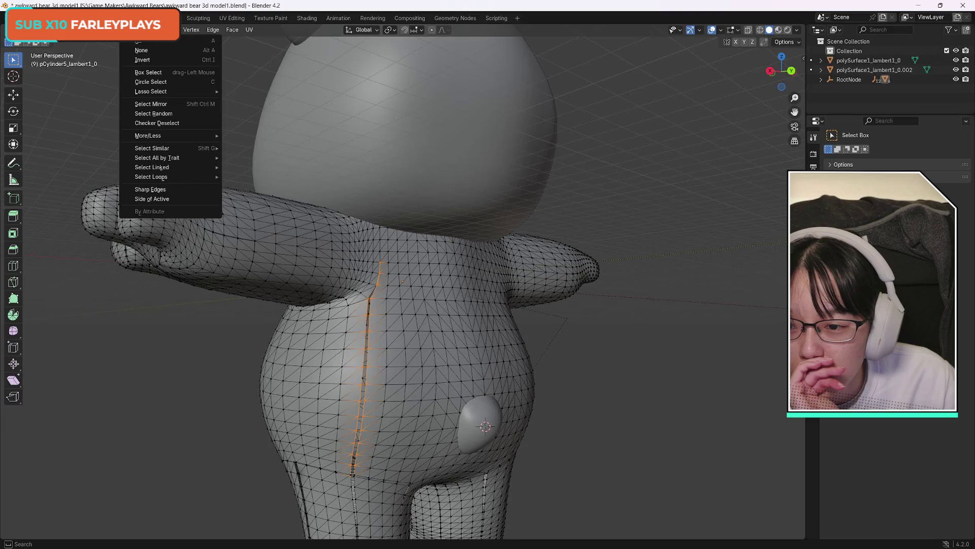
mouse_move(152, 30)
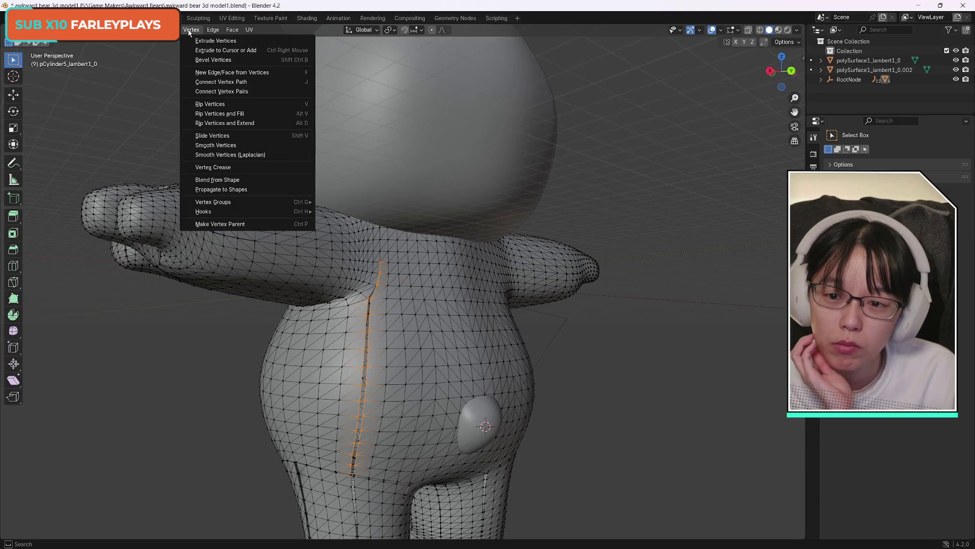
left_click(213, 72)
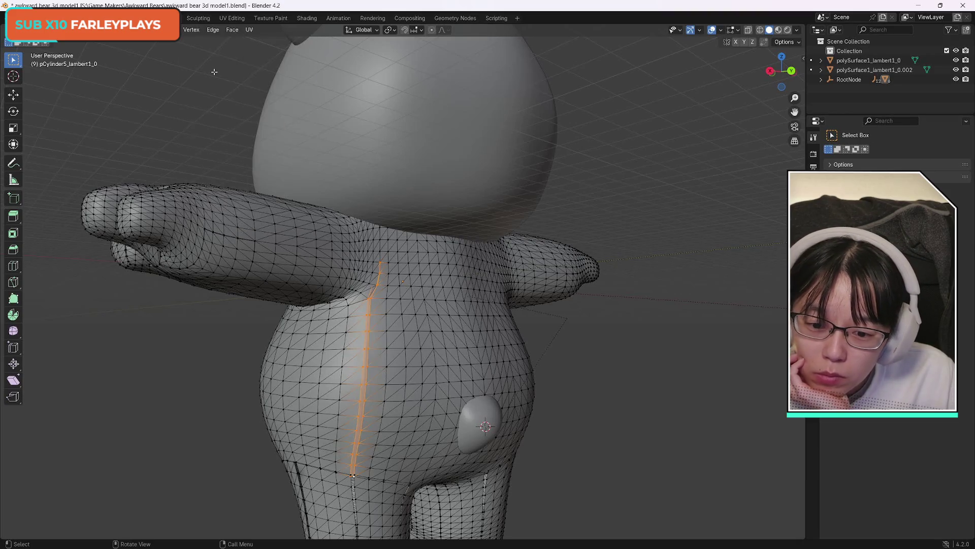
Step: Zoom in to inspect the joined torso seam, dismissing the Mesh menu unused
scroll(378, 383, "up", 3)
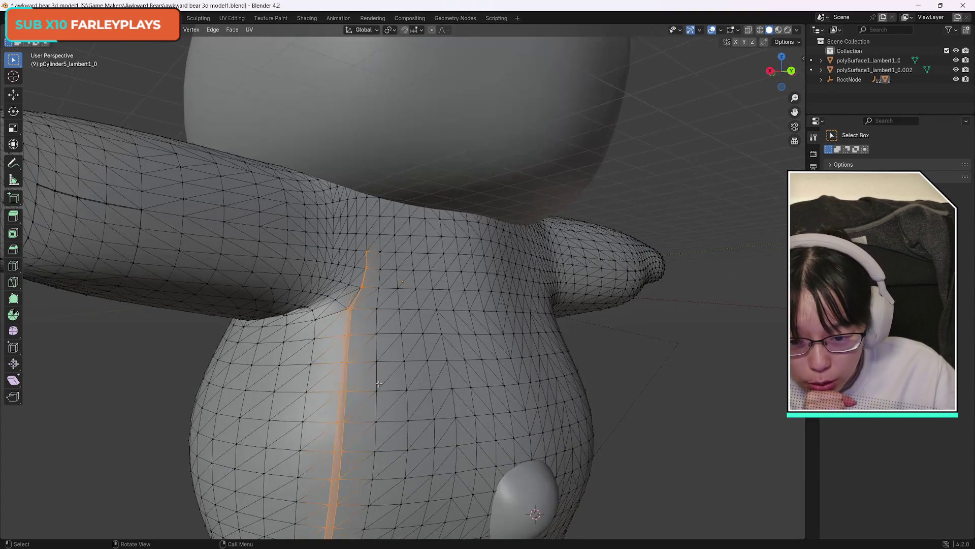
scroll(345, 383, "up", 3)
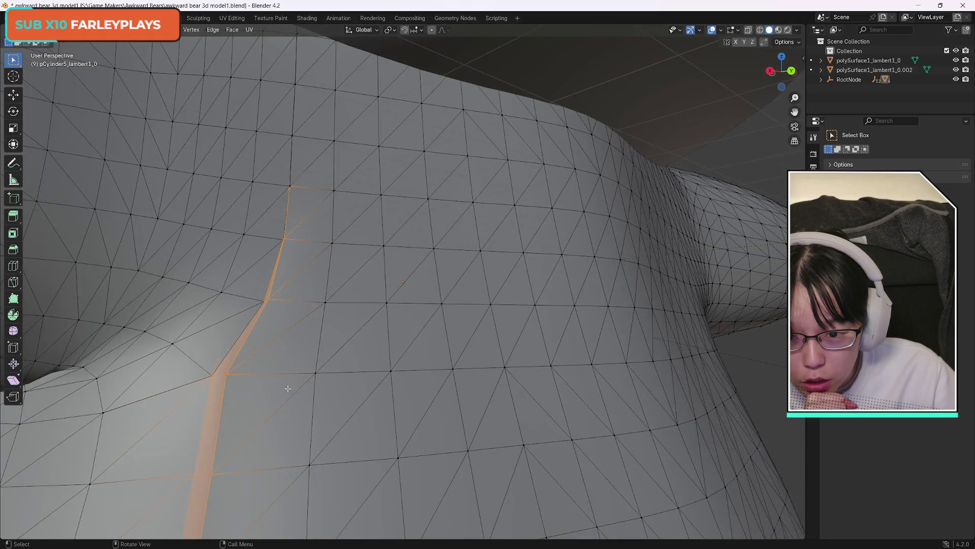
scroll(288, 388, "down", 8)
scroll(397, 402, "up", 5)
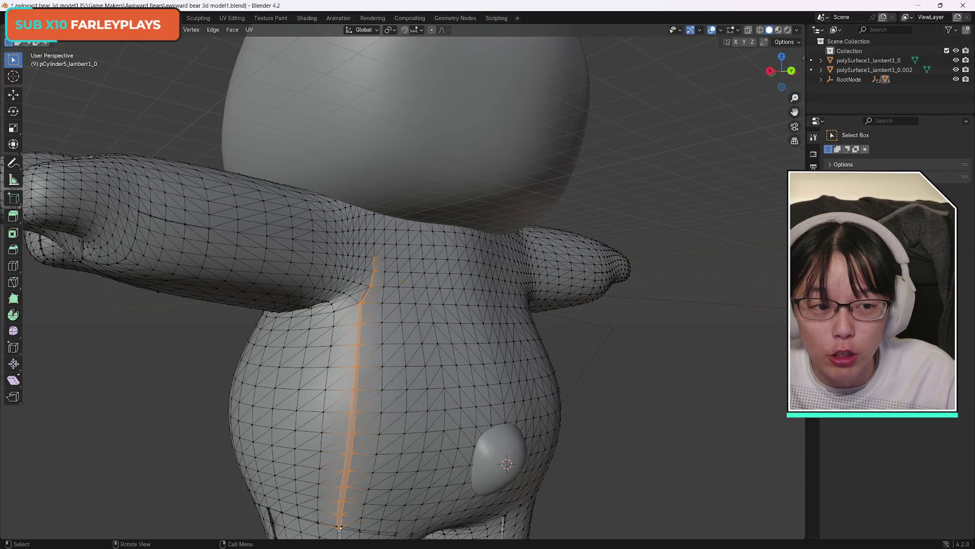
left_click(170, 30)
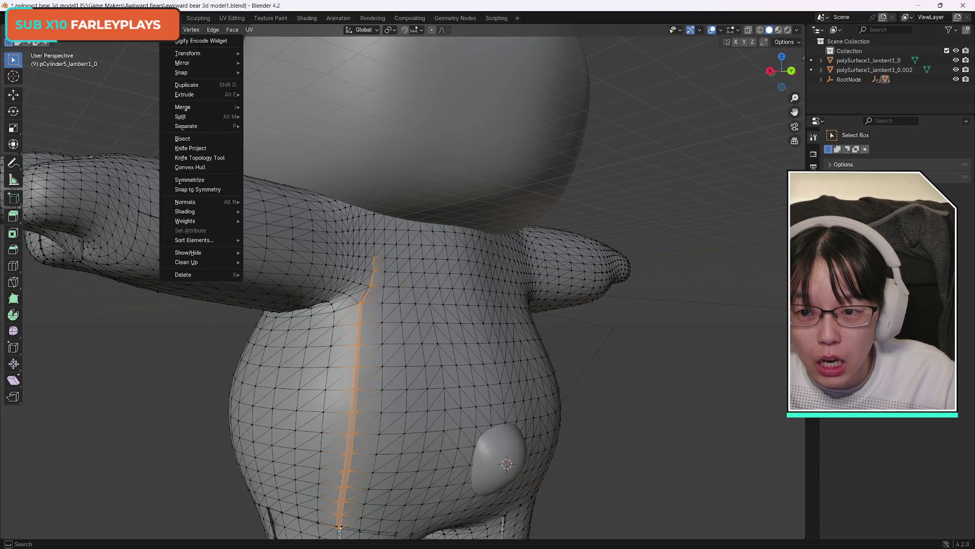
mouse_move(153, 29)
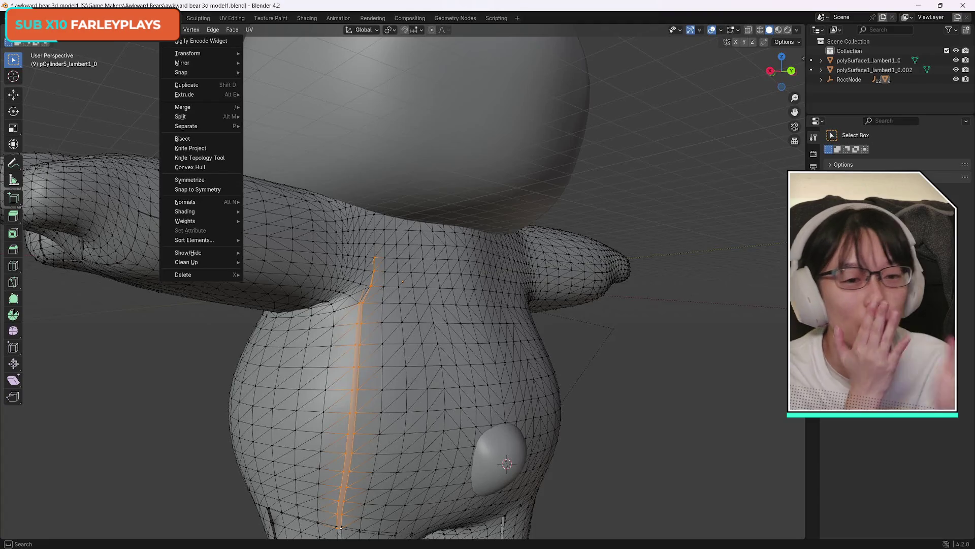
key("Escape")
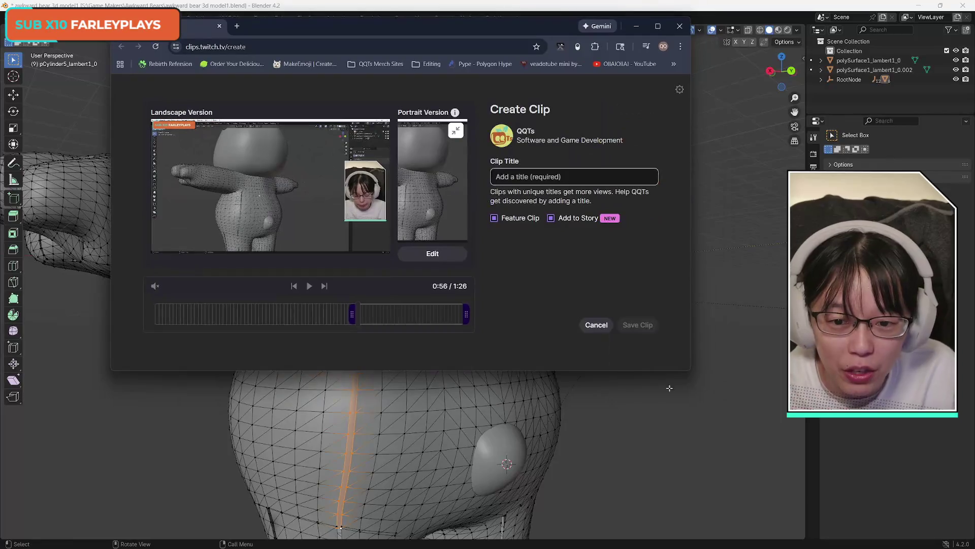
Step: Enlarge the clip window, unmute it, trim the clip to start at 0:37, and preview
left_click_drag(689, 371, 965, 523)
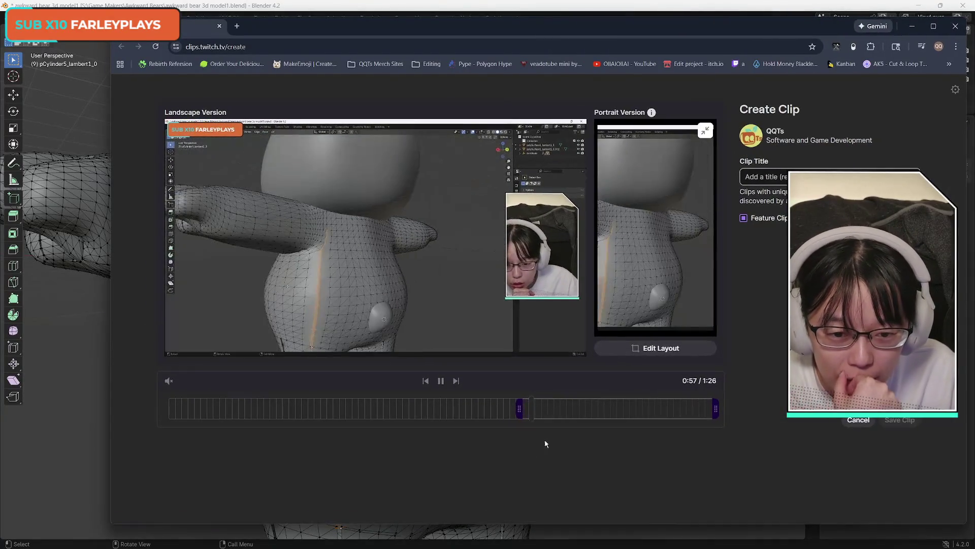
left_click(169, 380)
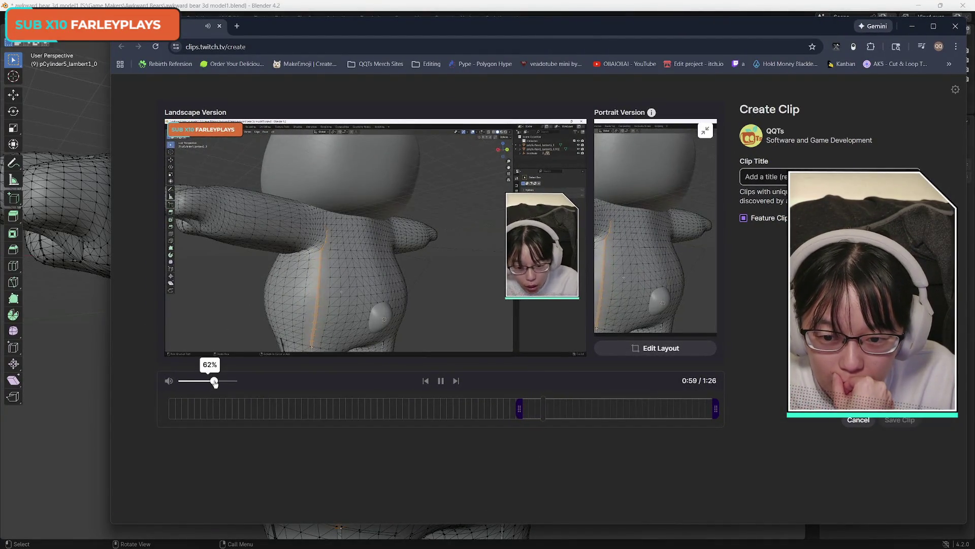
left_click_drag(519, 408, 400, 411)
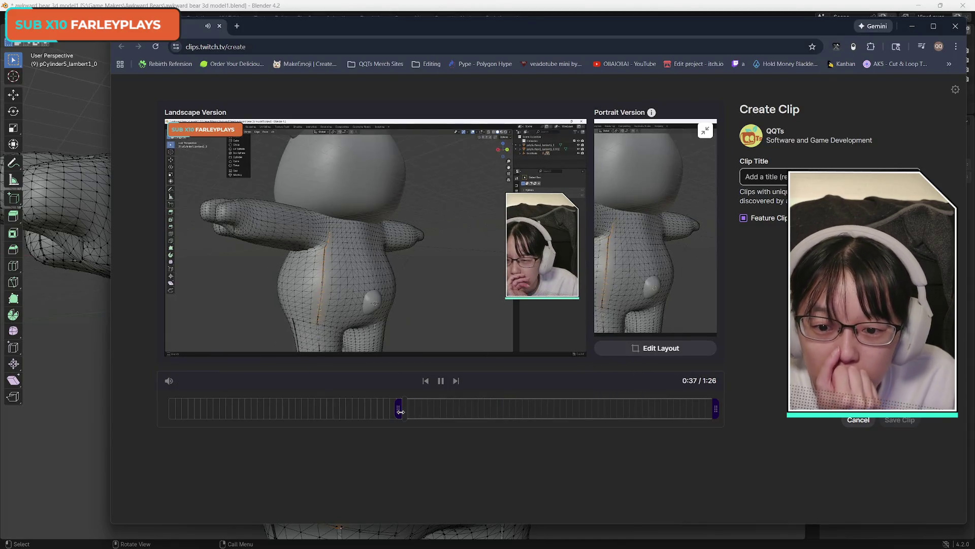
left_click_drag(715, 408, 551, 410)
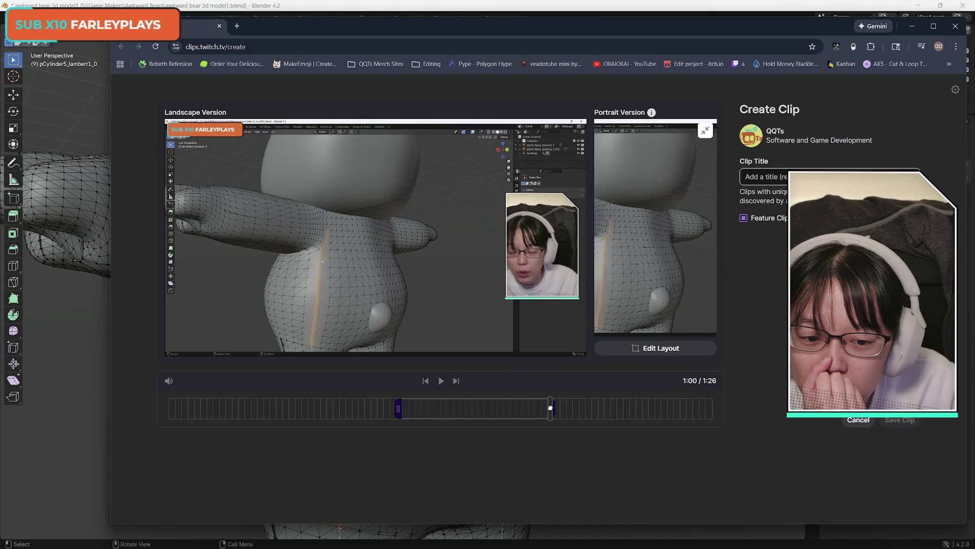
left_click(498, 409)
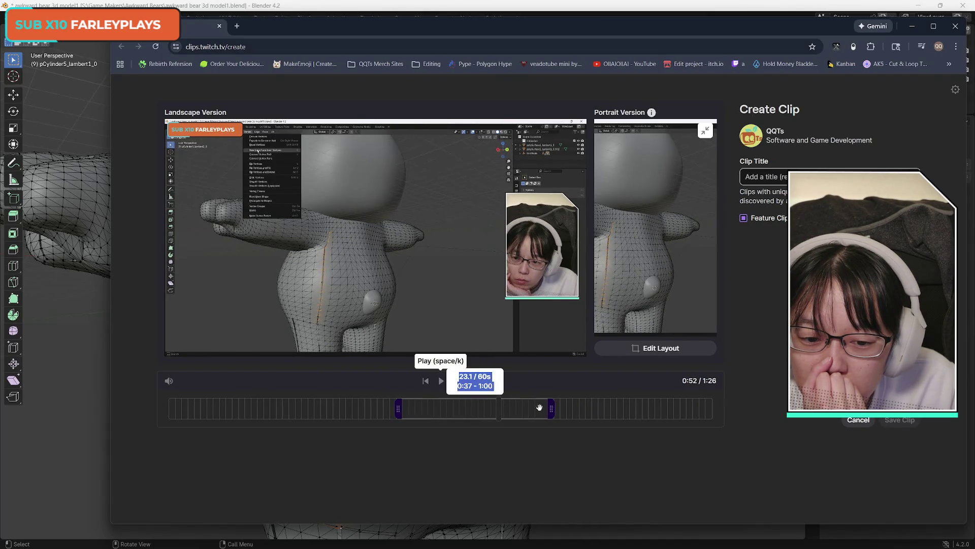
left_click_drag(551, 409, 487, 411)
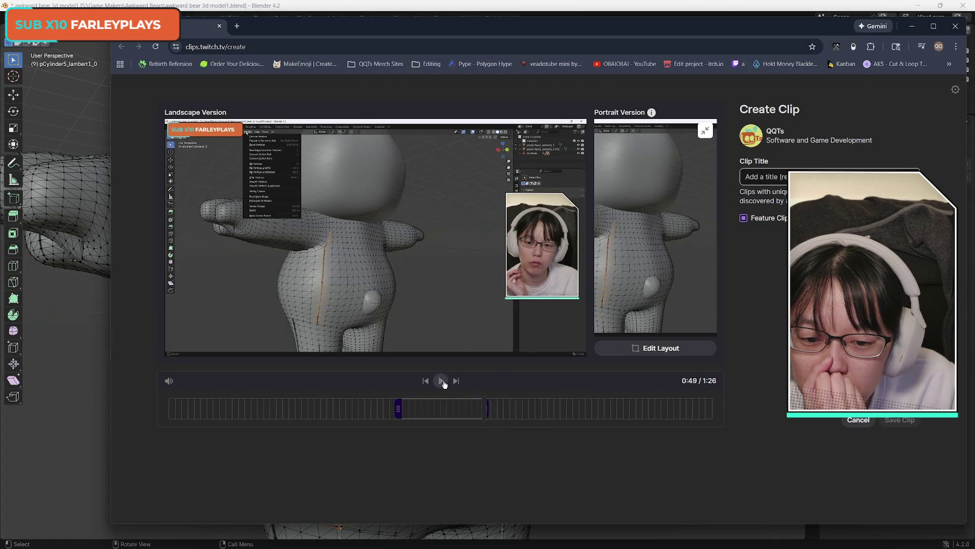
left_click(429, 383)
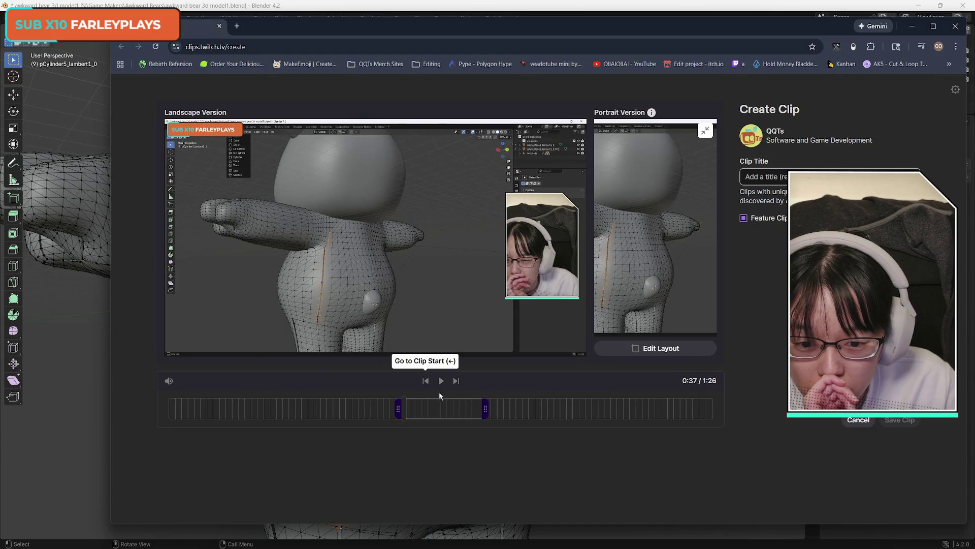
left_click(442, 384)
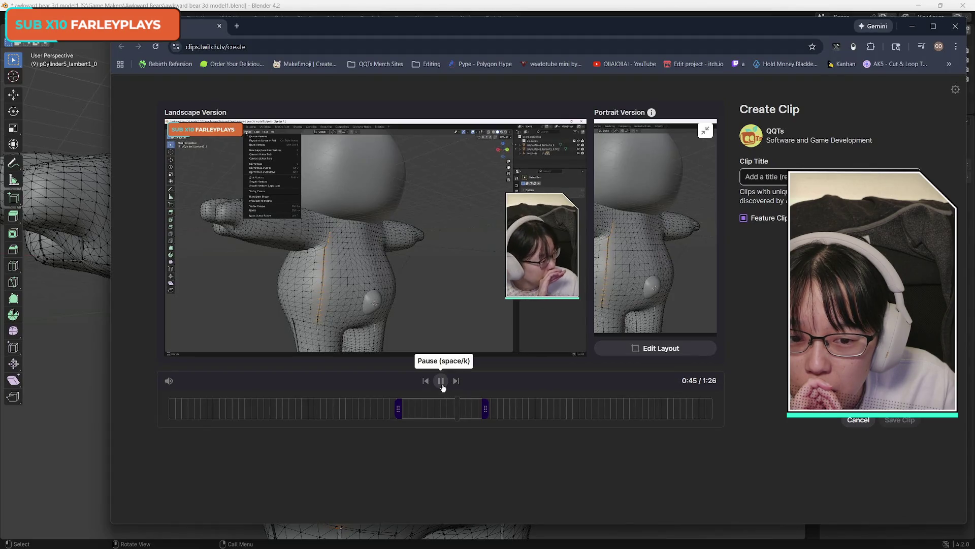
Step: Extend the clip's end to 0:57, preview it, then close the clip window
left_click_drag(485, 409, 535, 409)
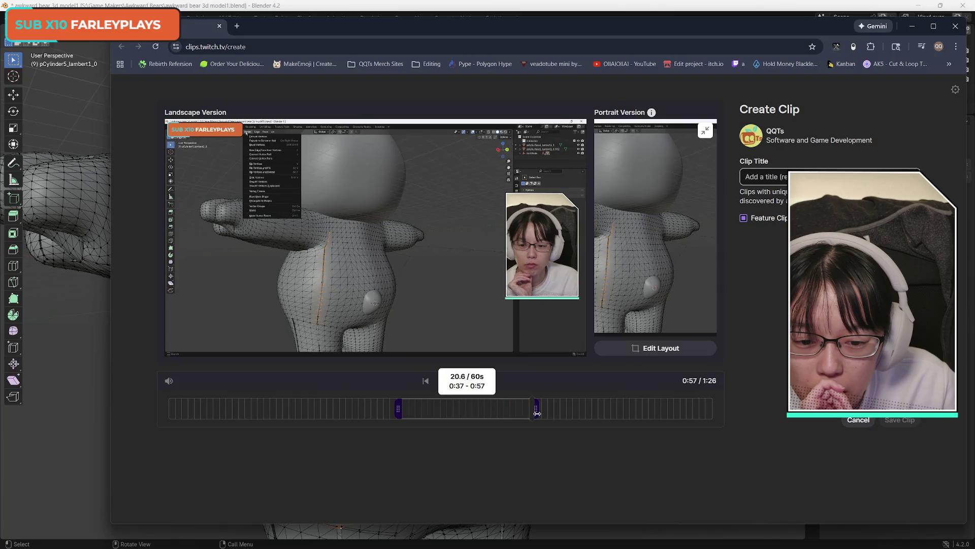
left_click(477, 408)
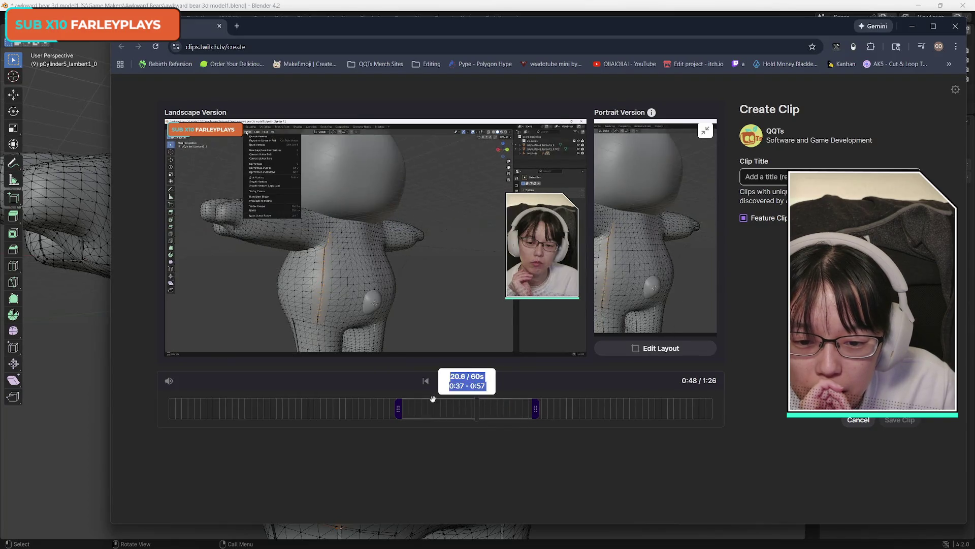
left_click(444, 386)
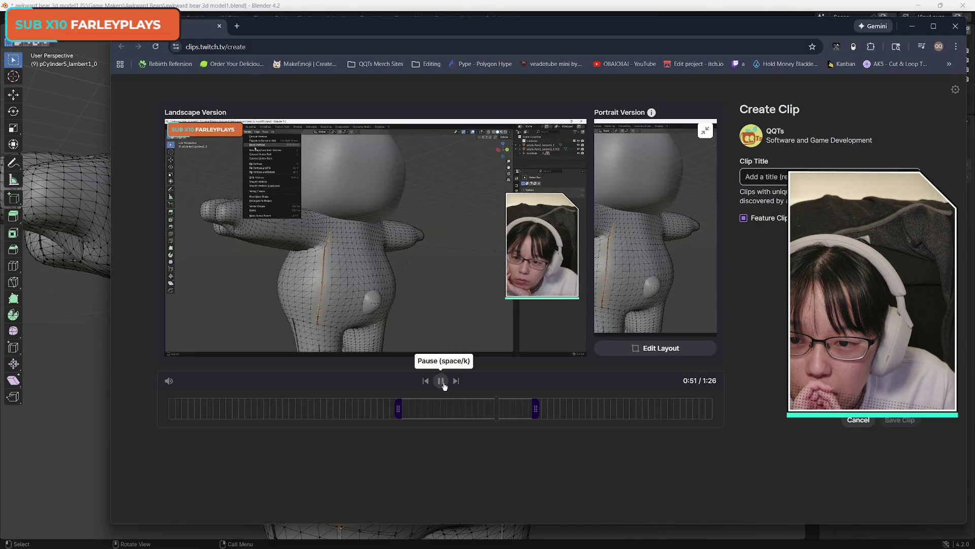
left_click(444, 386)
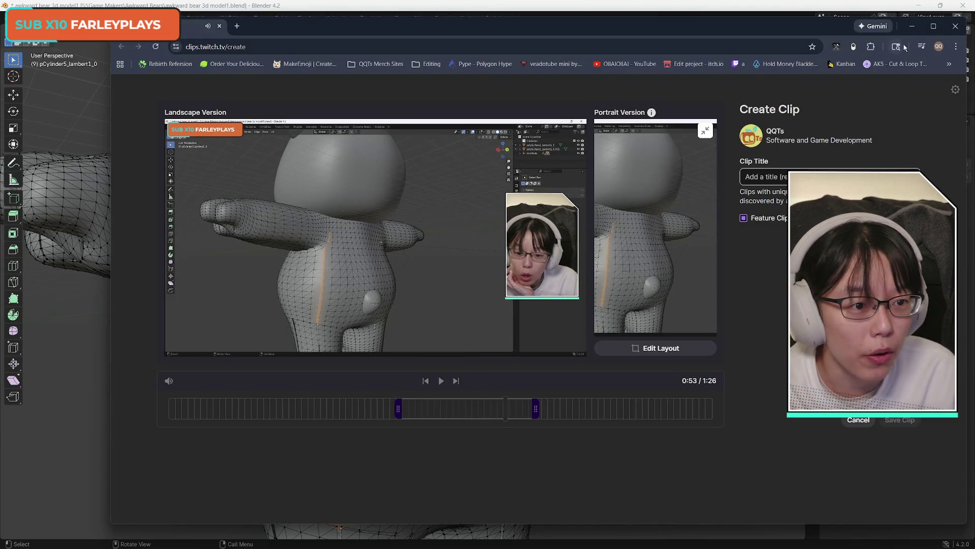
left_click(933, 25)
left_click(916, 34)
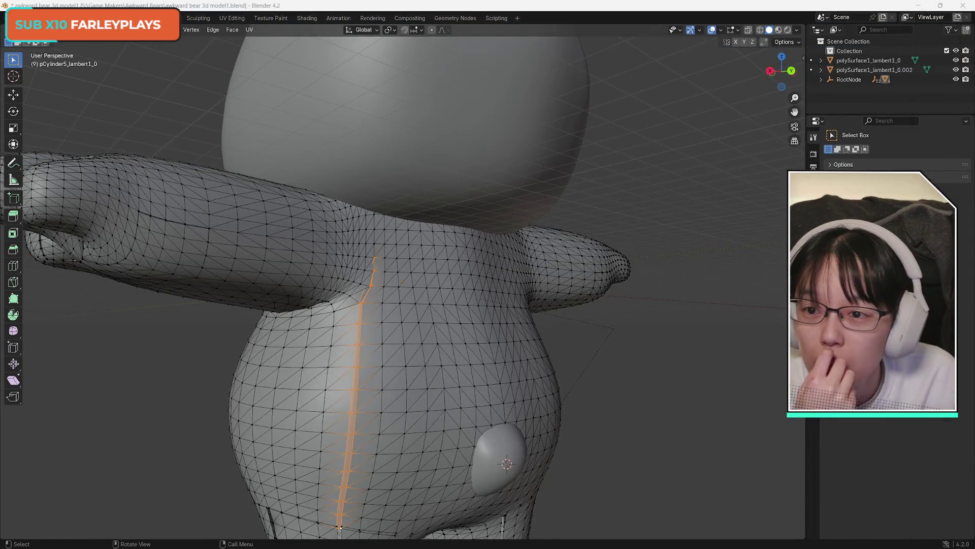
Step: Zoom and tilt the view along the belly seam, then select only the split's top vertex
left_click(191, 31)
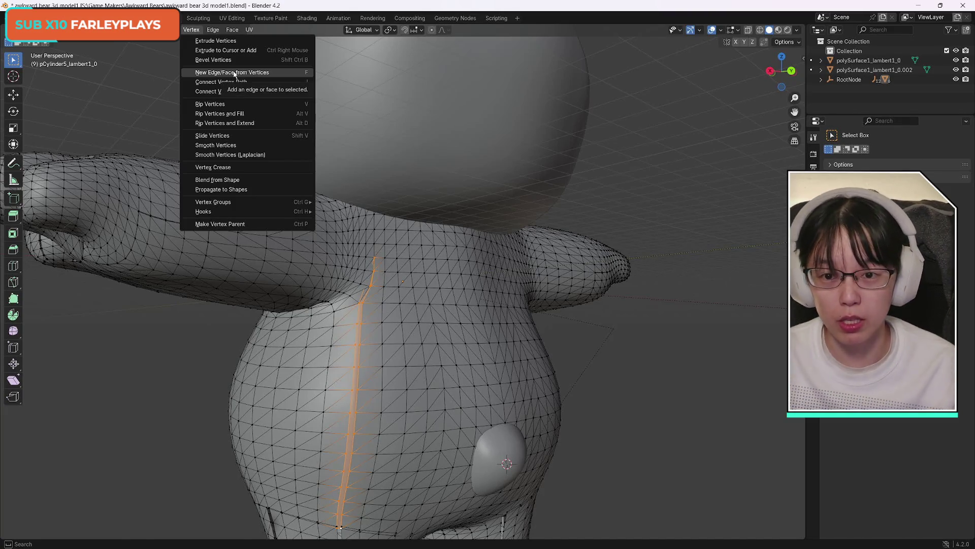
left_click(234, 74)
scroll(355, 389, "up", 6)
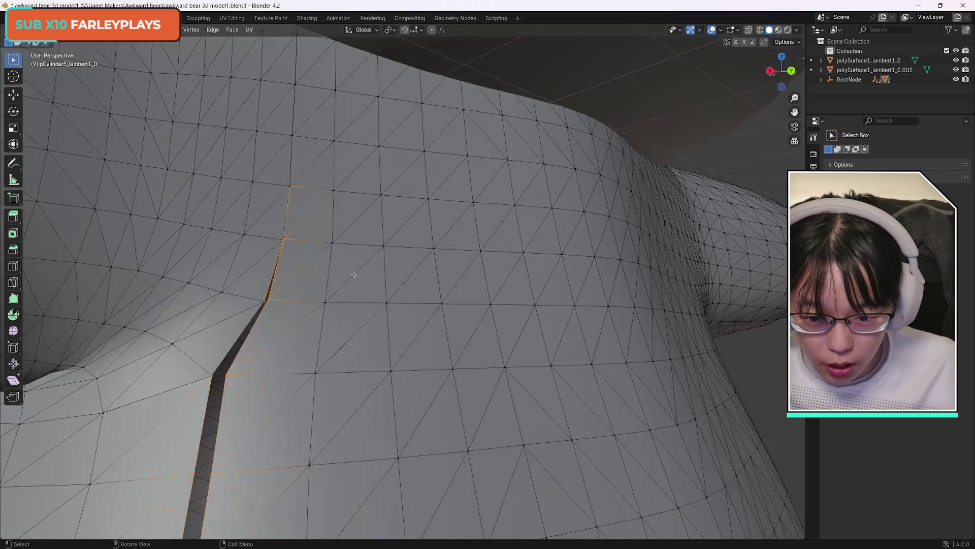
scroll(189, 249, "up", 4)
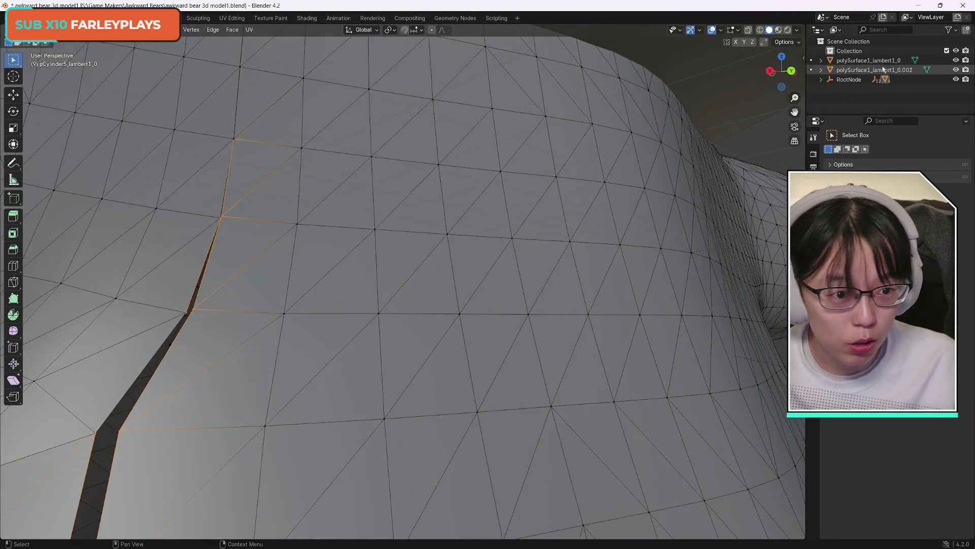
left_click_drag(782, 71, 27, 118)
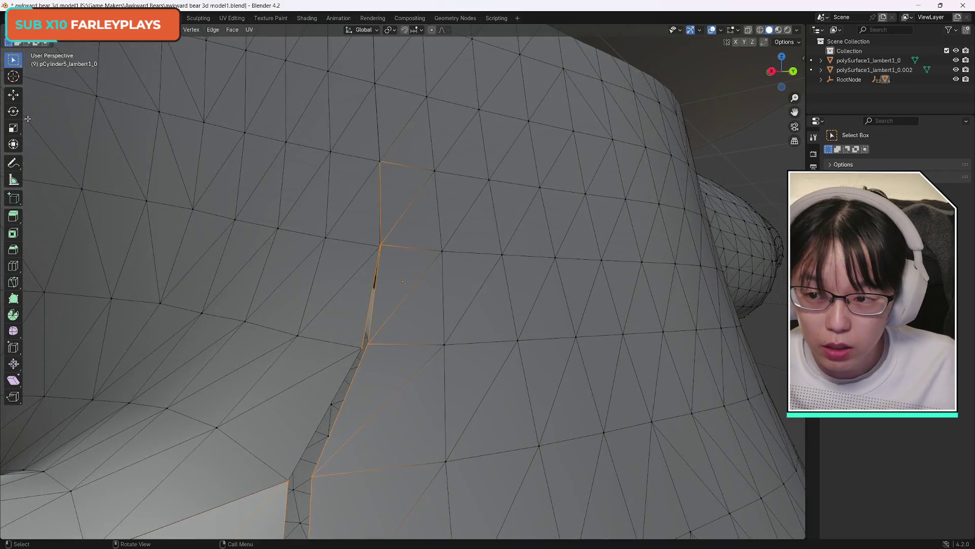
left_click(380, 162)
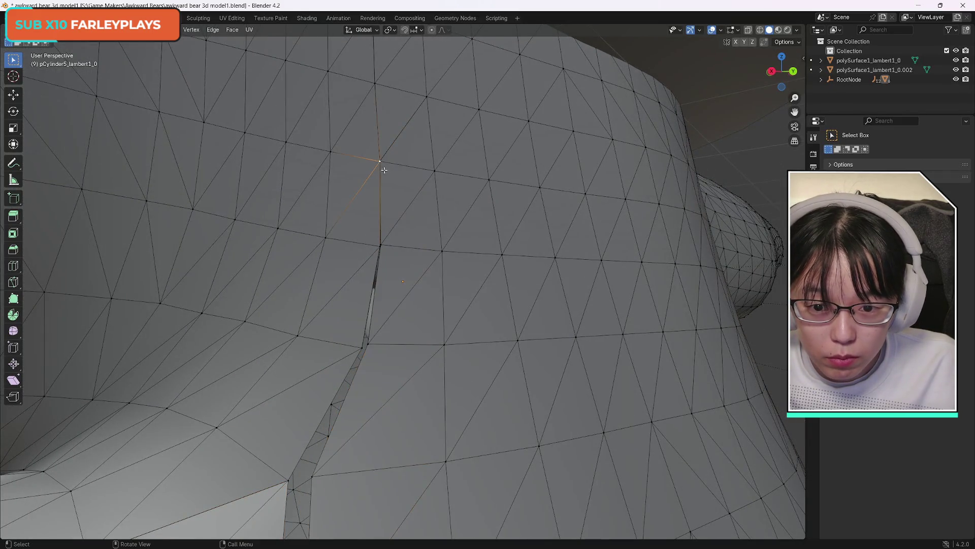
Step: Select two seam vertices and join them with Vertex > New Edge/Face from Vertices
scroll(380, 241, "up", 4)
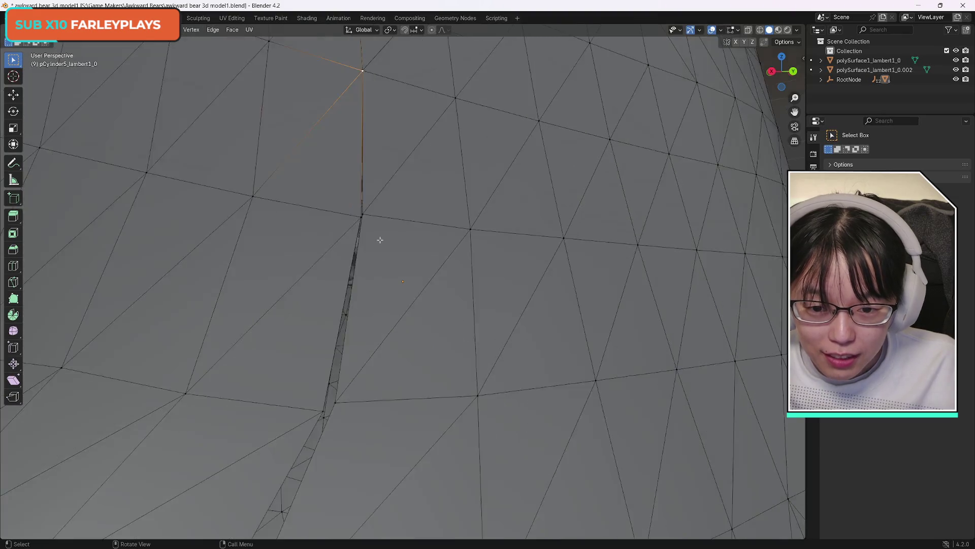
scroll(356, 213, "down", 1)
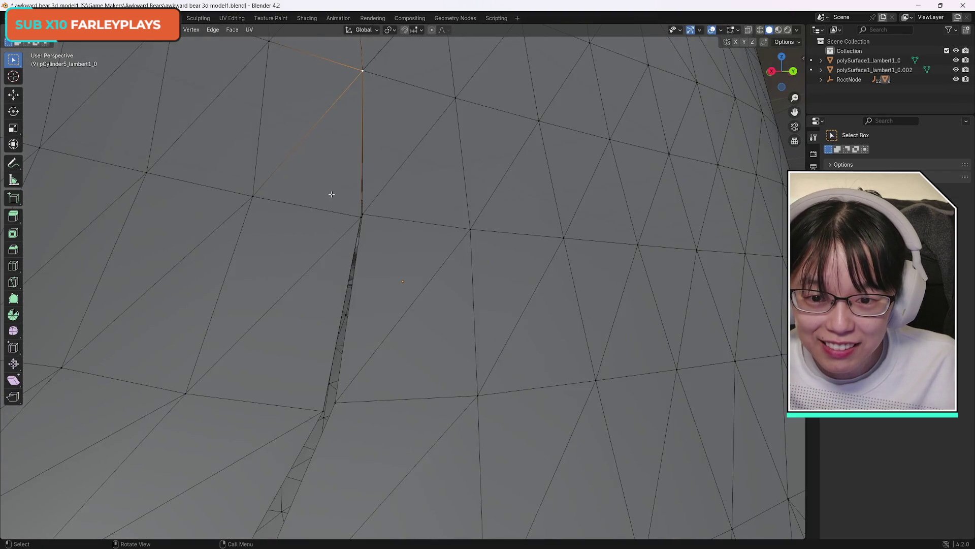
left_click(361, 217, "shift")
left_click(362, 214, "shift")
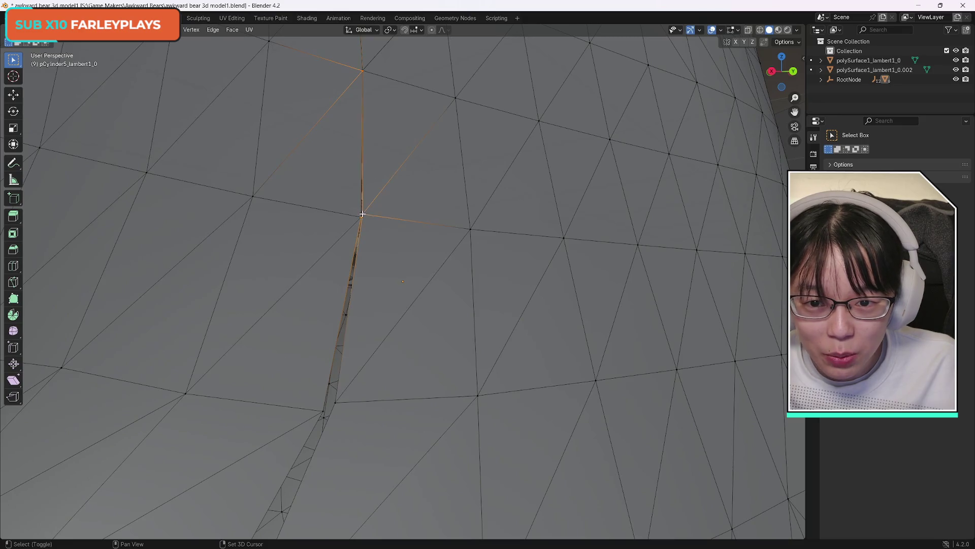
scroll(355, 158, "up", 5)
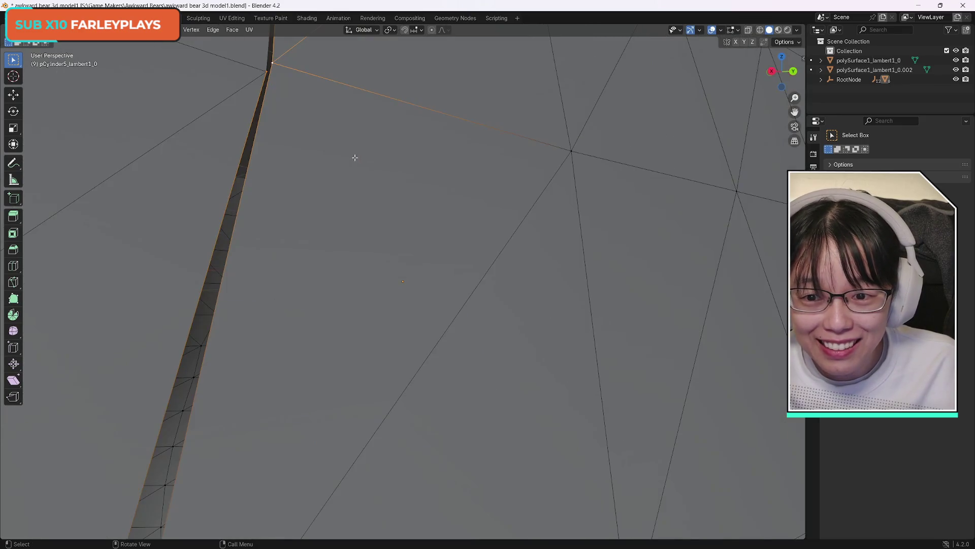
left_click_drag(802, 74, 755, 86)
scroll(407, 272, "down", 5)
scroll(416, 272, "up", 5)
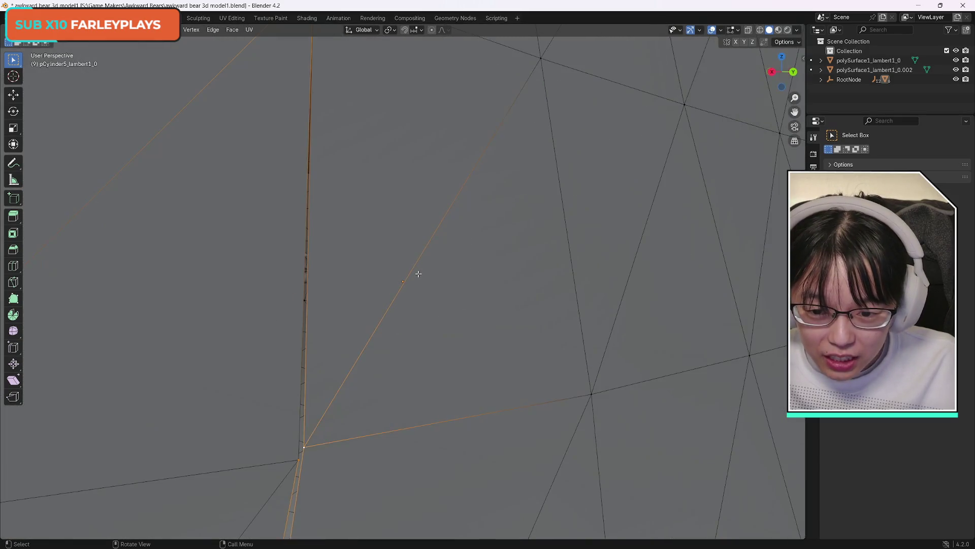
scroll(418, 274, "down", 6)
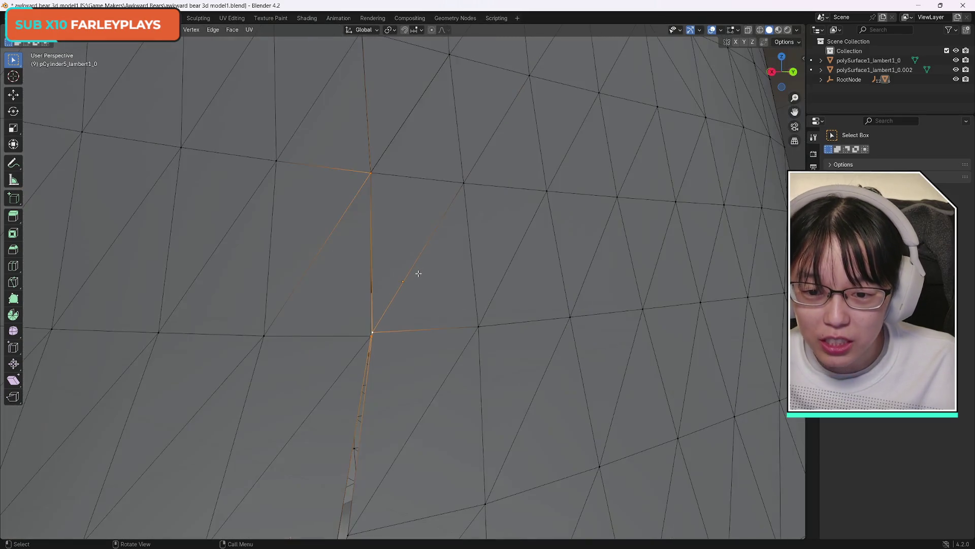
left_click(191, 30)
left_click(214, 75)
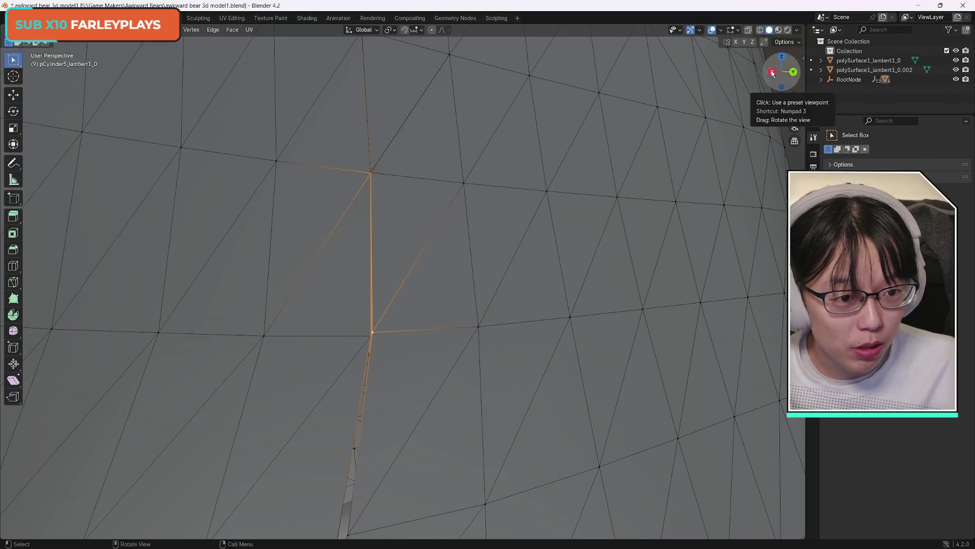
left_click_drag(773, 74, 775, 86)
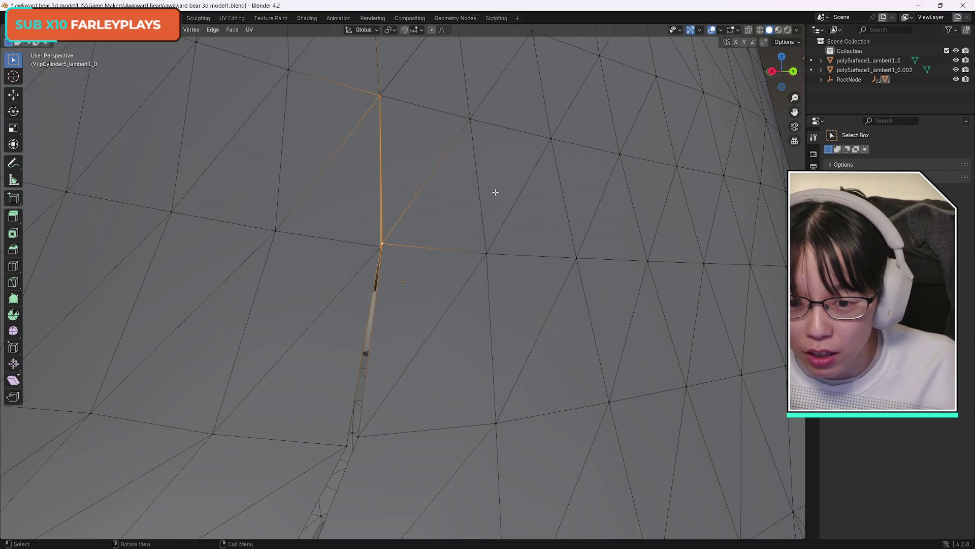
Step: Select vertices across the gap and create a new face bridging the top of the seam
left_click(383, 244)
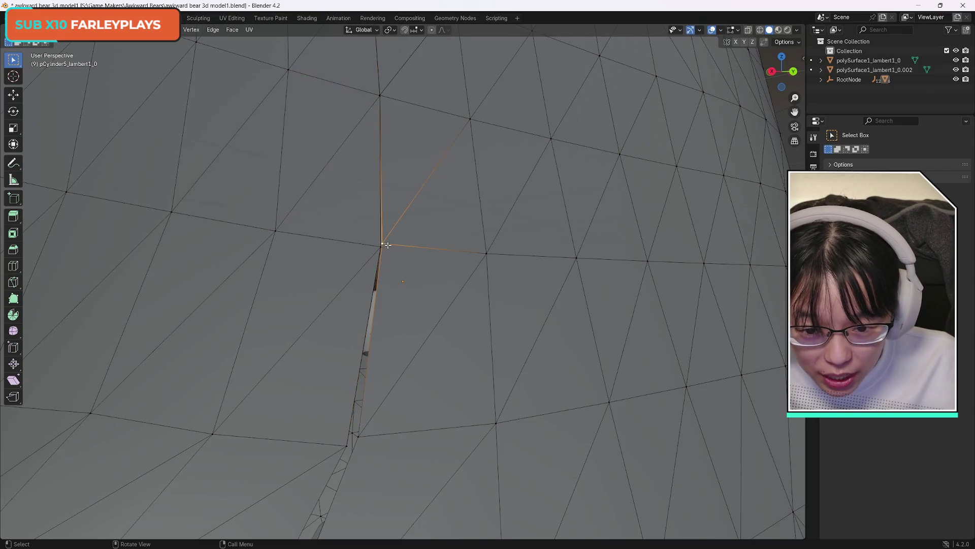
left_click(347, 445, "shift")
left_click(359, 436, "shift")
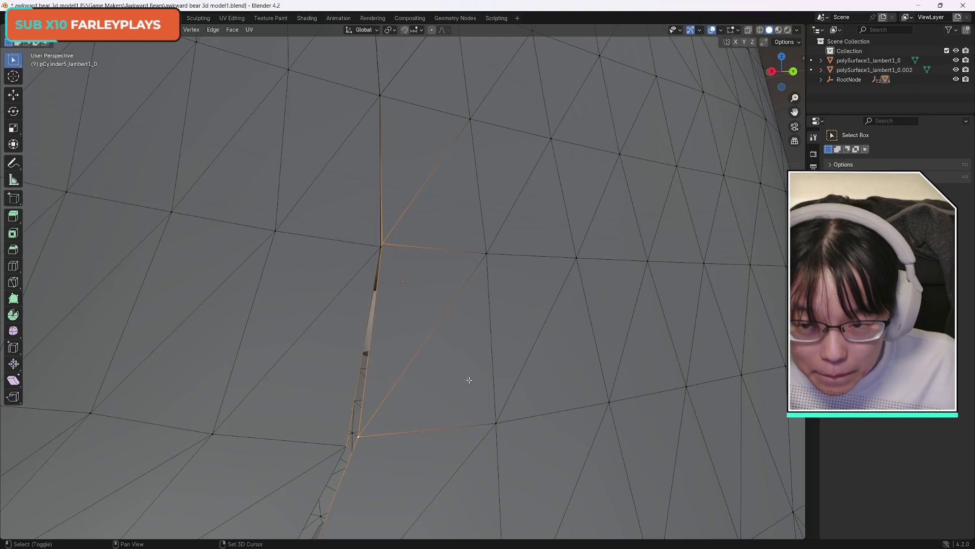
left_click(191, 29)
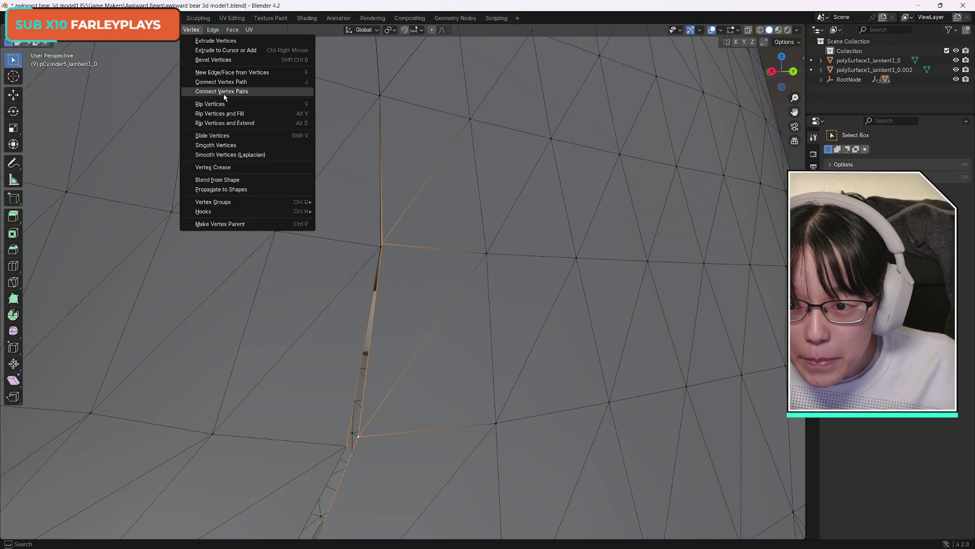
left_click(230, 71)
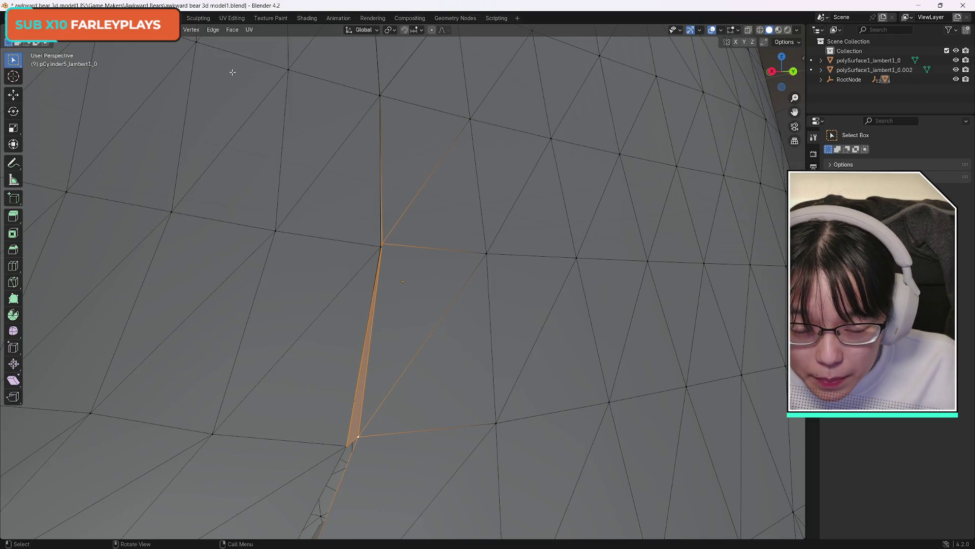
key("ctrl+z")
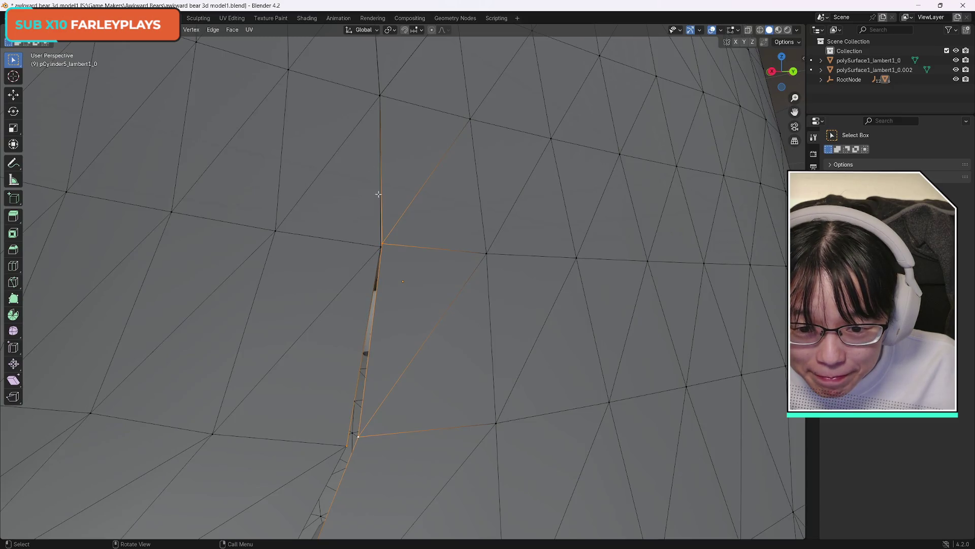
left_click(380, 247, "shift")
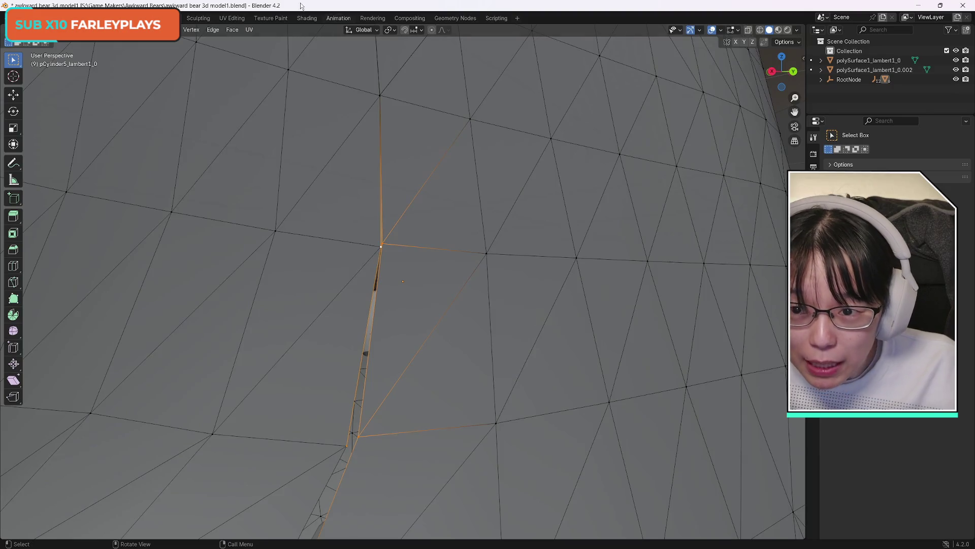
left_click(191, 29)
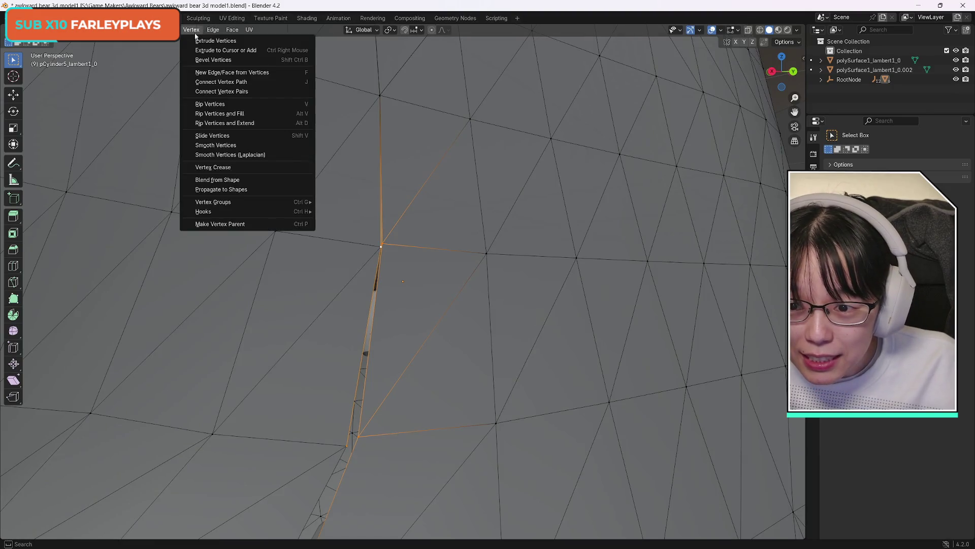
left_click(255, 76)
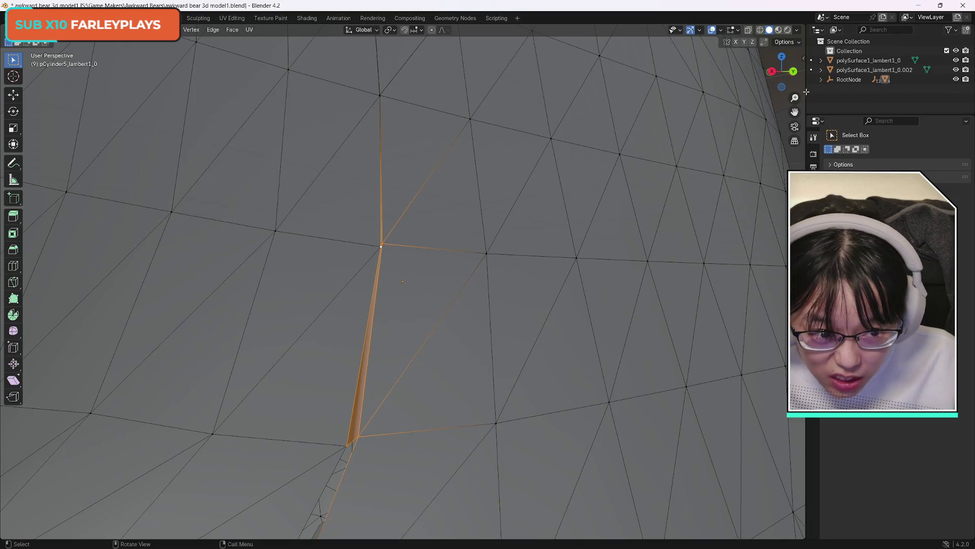
left_click_drag(785, 72, 706, 124)
scroll(473, 358, "down", 10)
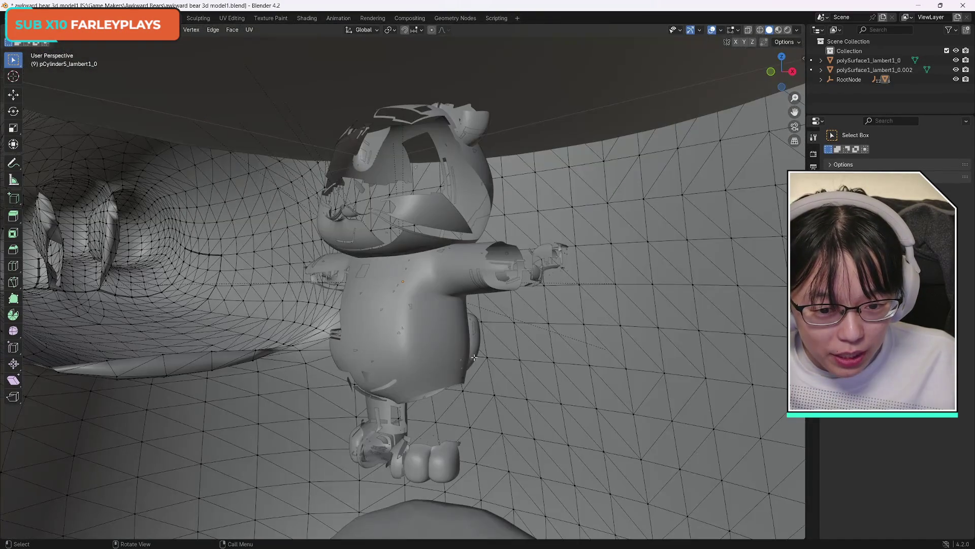
key("KP_Decimal")
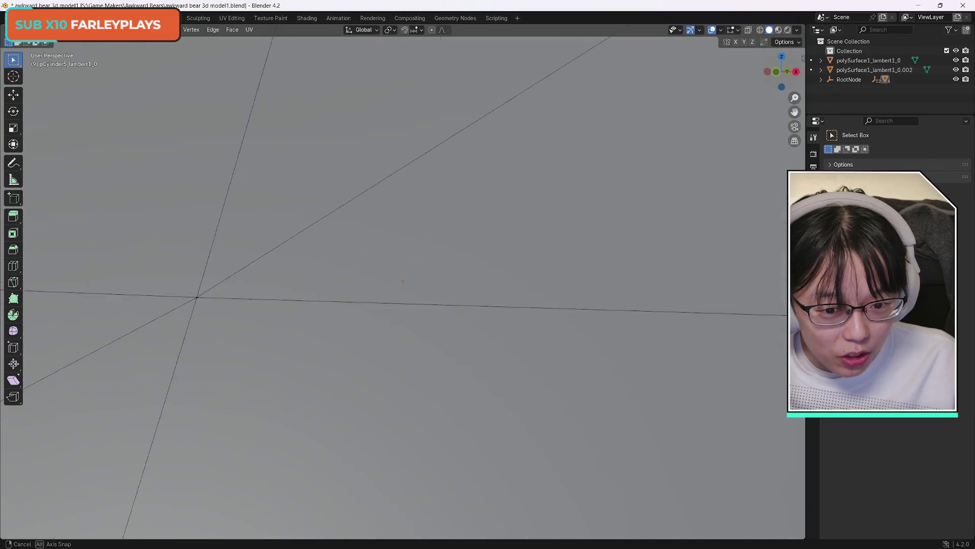
scroll(513, 315, "down", 3)
left_click_drag(782, 71, 746, 129)
left_click_drag(781, 76, 777, 78)
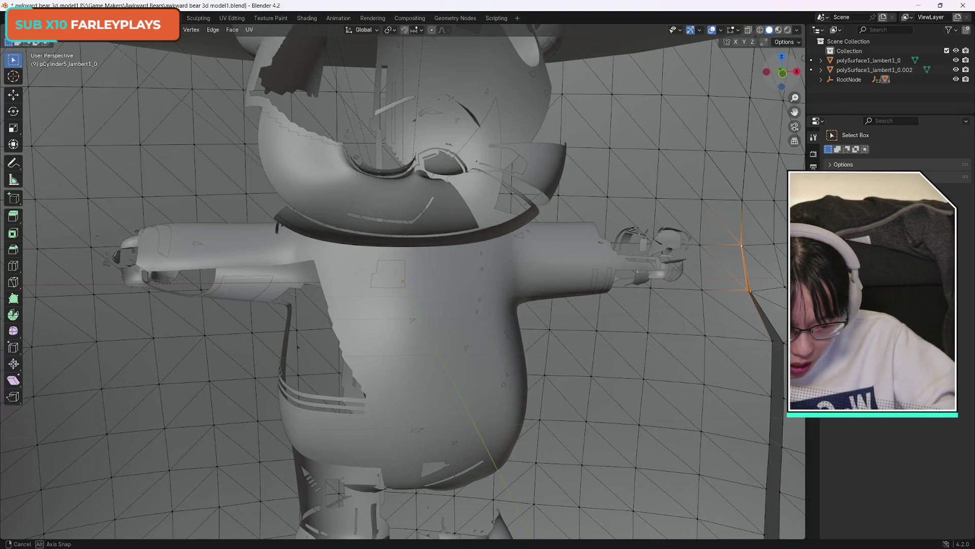
mouse_move(403, 281)
left_mouse_down()
mouse_move(457, 305)
mouse_move(406, 285)
mouse_move(447, 264)
mouse_move(437, 244)
left_mouse_up()
left_click_drag(516, 411, 517, 411)
key("KP_Decimal")
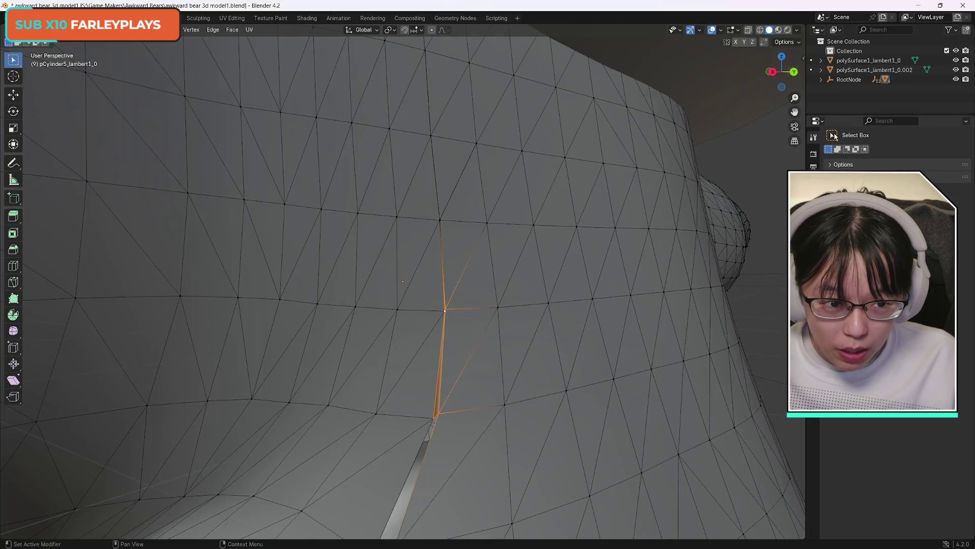
Step: Orbit into the gap, clear the selection, and pick vertices along its top and bottom edges
left_click_drag(782, 71, 589, 237)
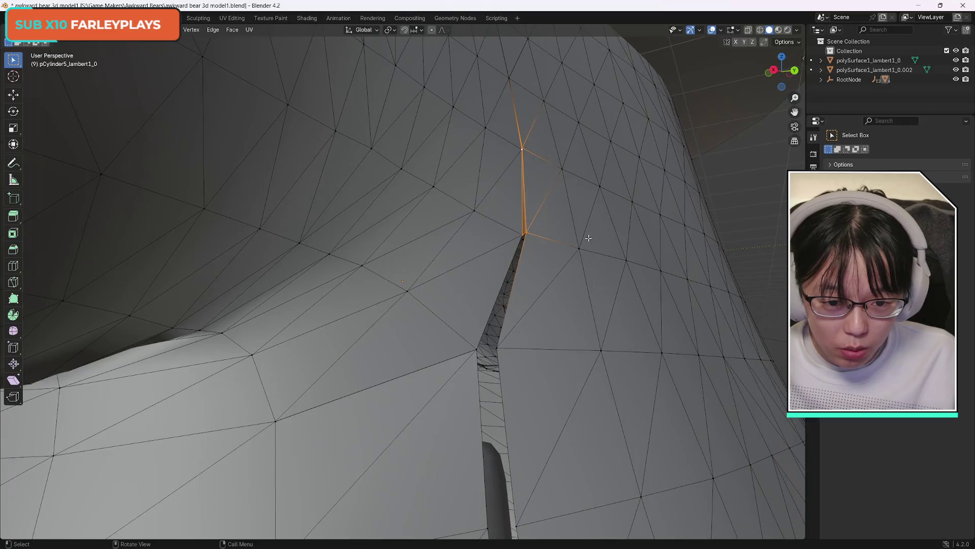
scroll(515, 329, "up", 3)
left_click_drag(782, 71, 675, 97)
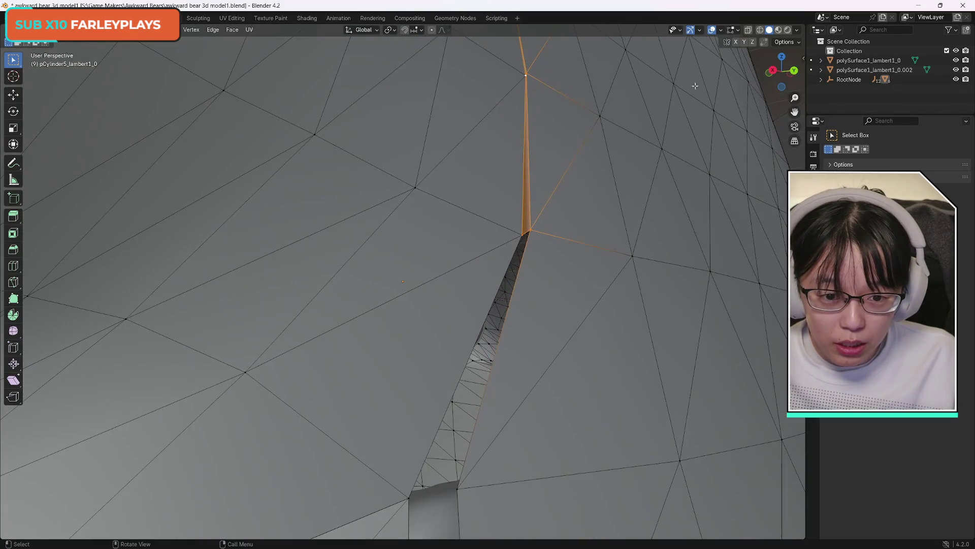
left_click(133, 98)
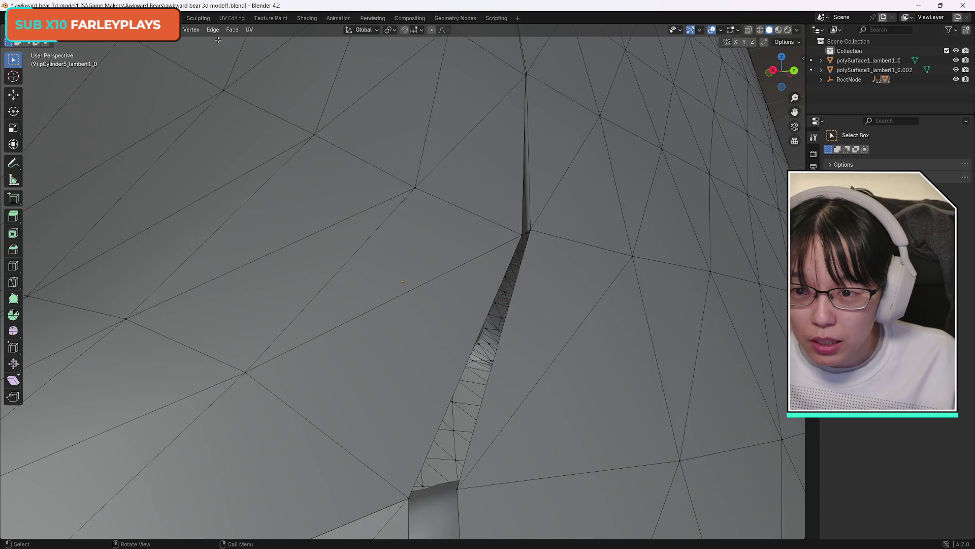
left_click(530, 230)
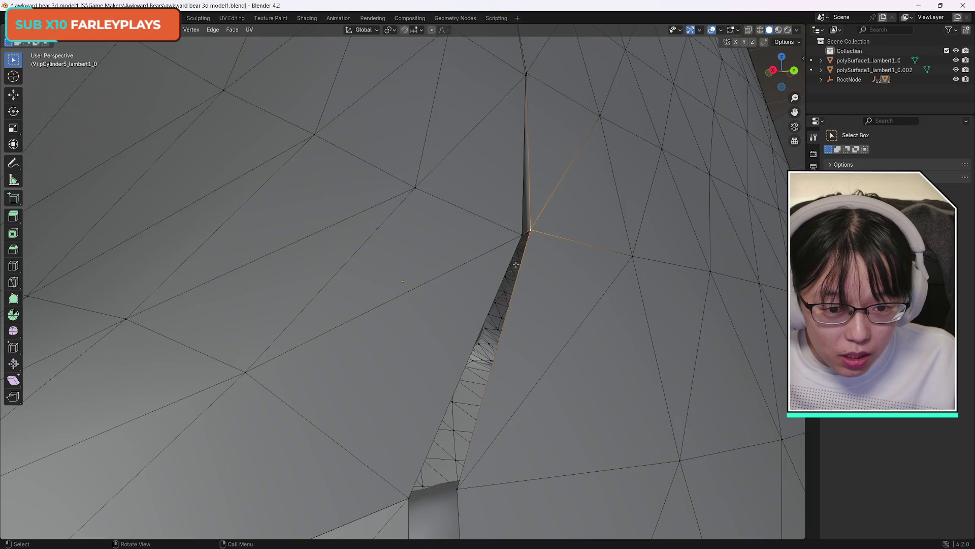
left_click(408, 499, "shift")
left_click(522, 234, "shift")
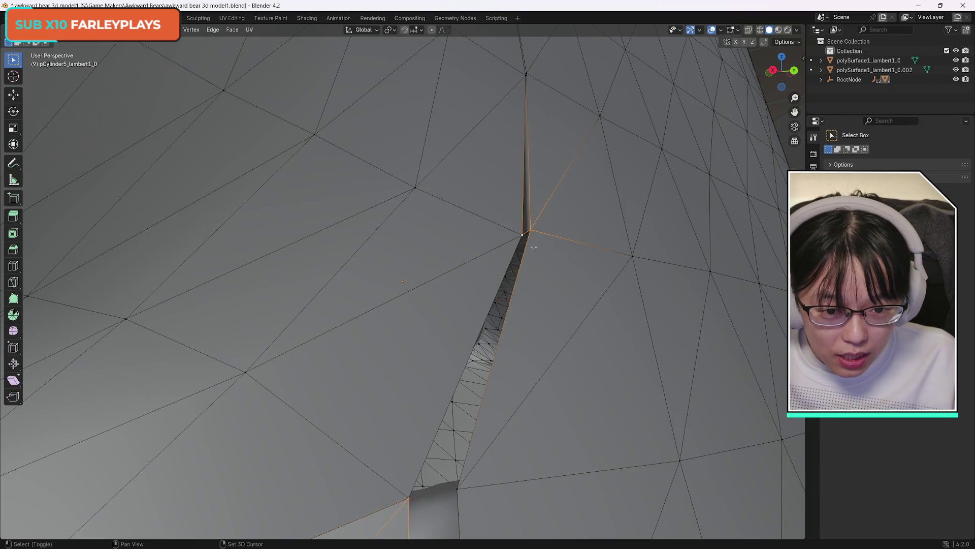
left_click(456, 489, "shift")
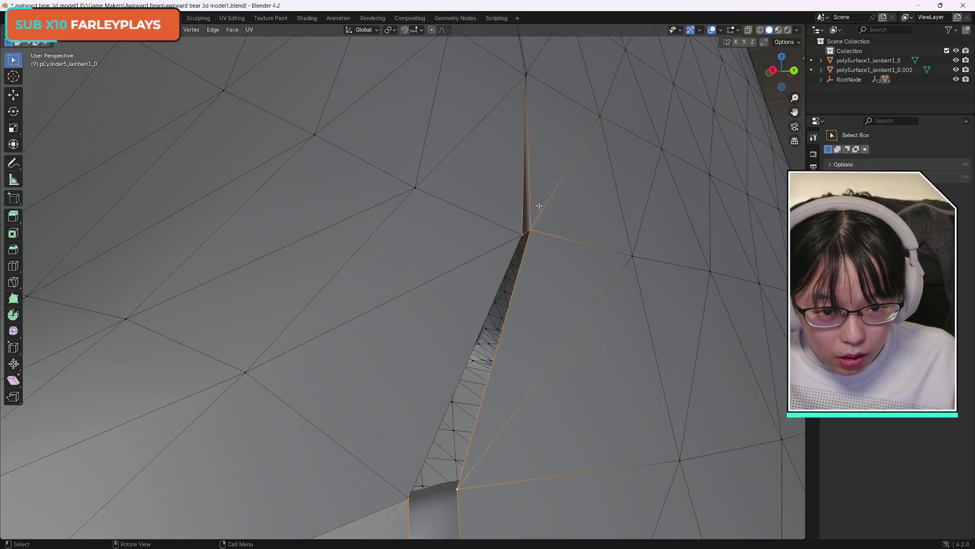
Step: Reselect the vertices bordering both sides of the sliver from a closer angle, then bring up the Edge menu
left_click(530, 229)
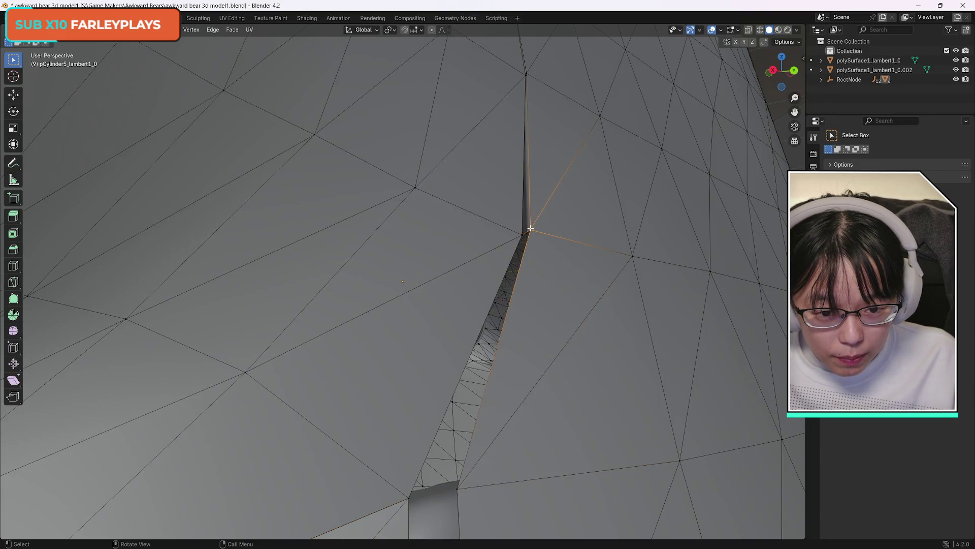
left_click(408, 498, "shift")
left_click(522, 235, "shift")
scroll(523, 261, "up", 5)
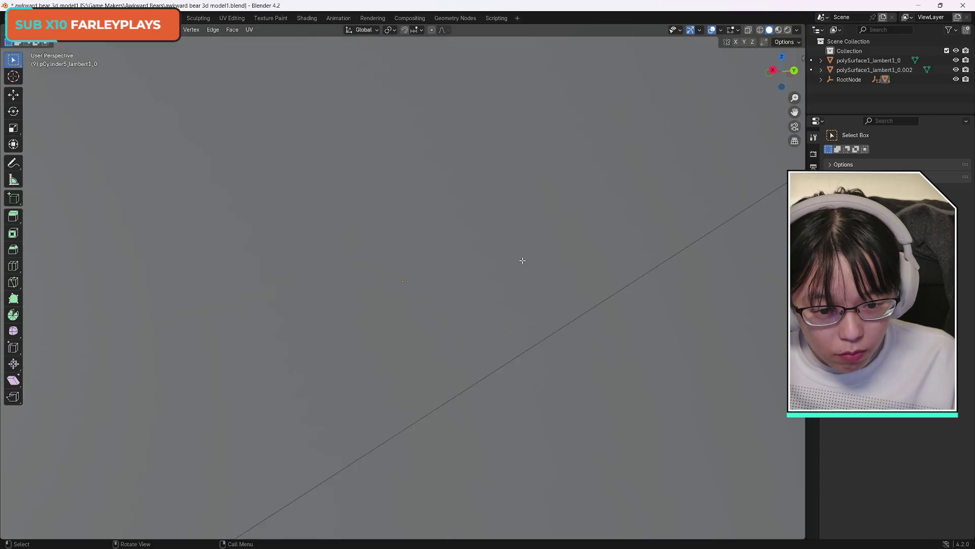
scroll(533, 266, "down", 5)
left_click_drag(783, 71, 783, 116)
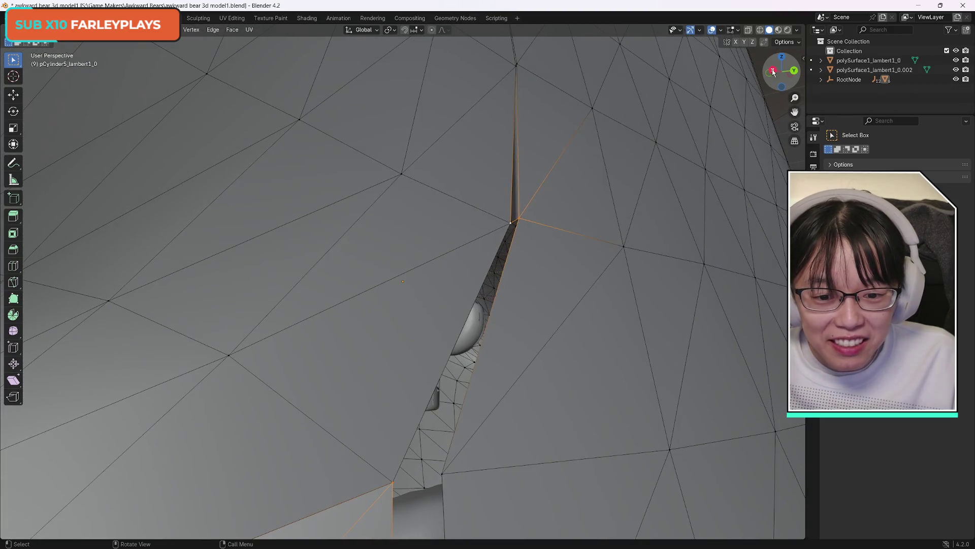
left_click(442, 475, "shift")
left_click(511, 222, "shift")
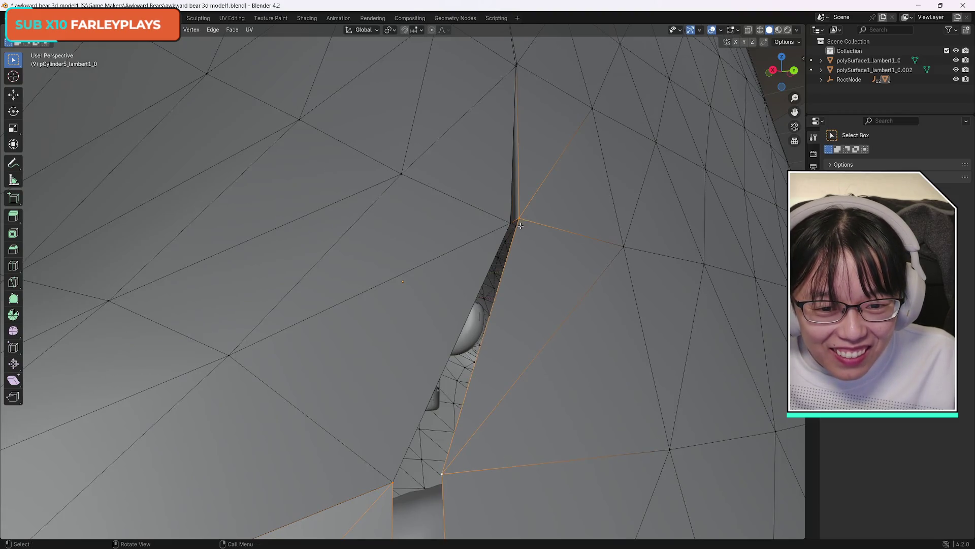
left_click(510, 224, "shift")
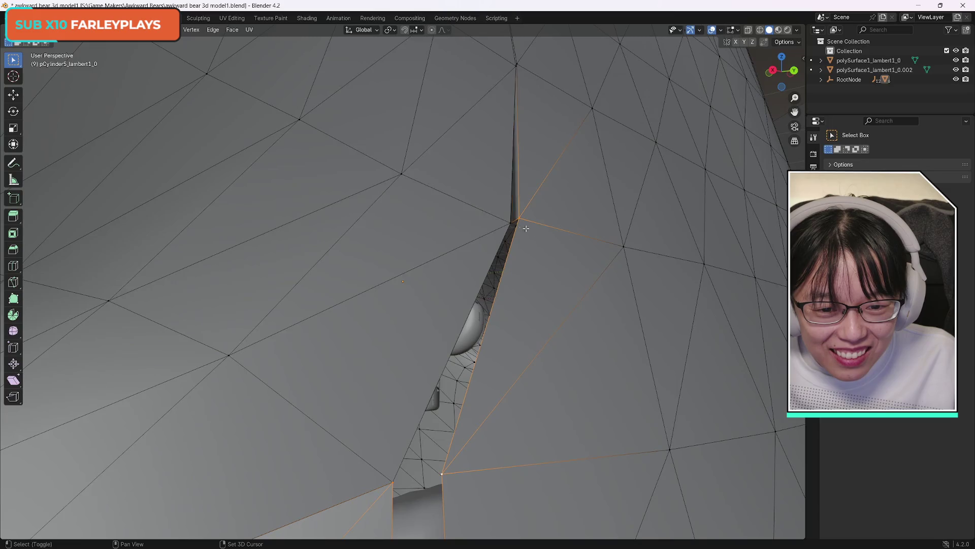
left_click(511, 223, "shift")
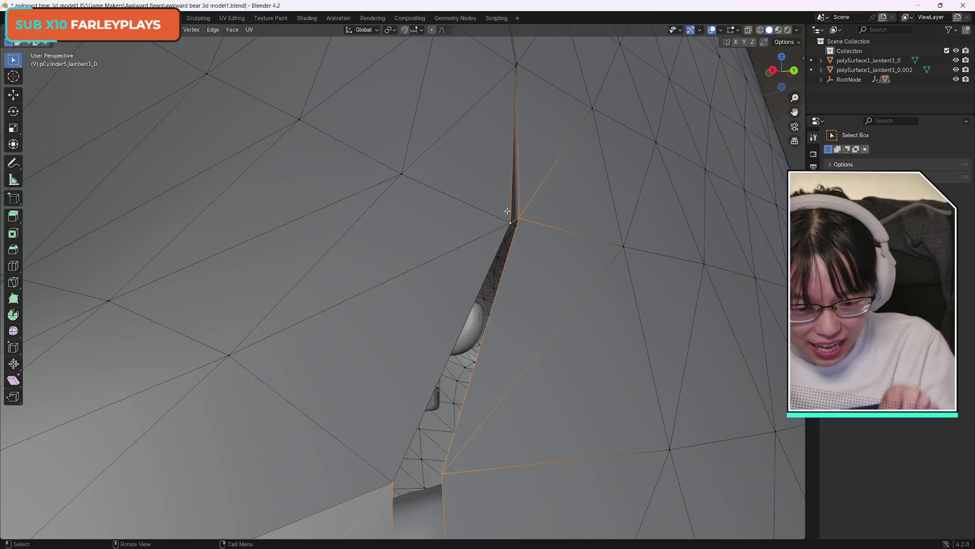
left_click(214, 30)
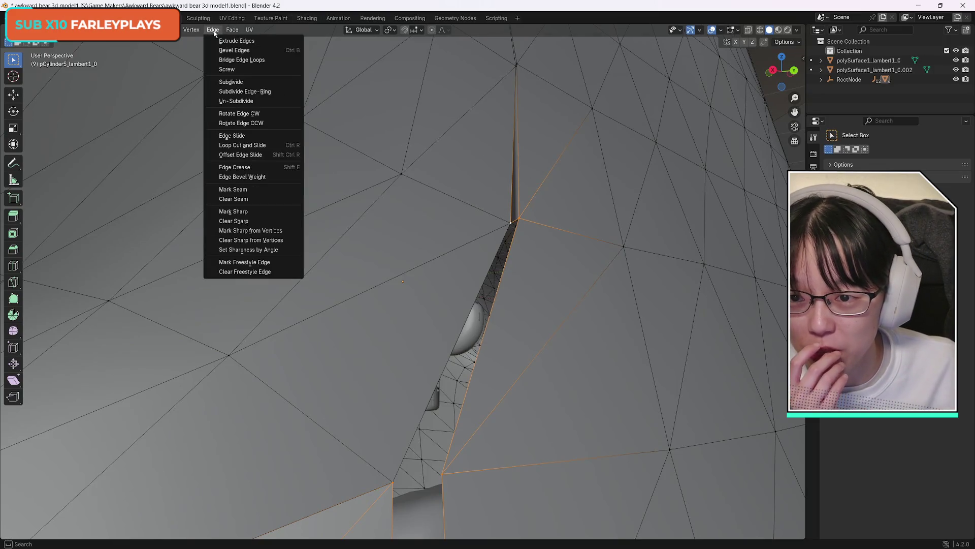
Step: Bridge the gap with New Edge/Face from Vertices and deselect to inspect the new sliver face
mouse_move(193, 30)
left_click(217, 72)
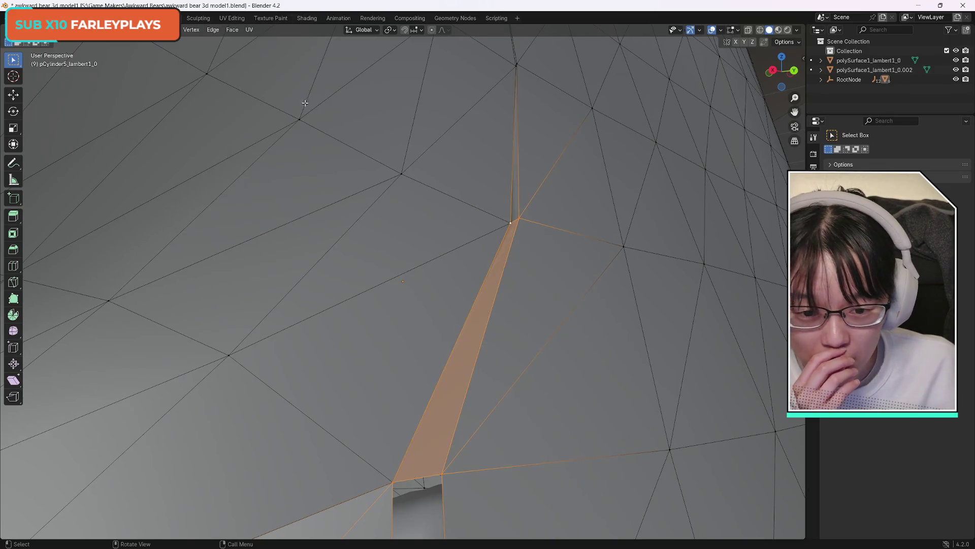
mouse_move(782, 70)
left_mouse_down()
mouse_move(792, 71)
mouse_move(39, 65)
left_mouse_up()
left_click(215, 181)
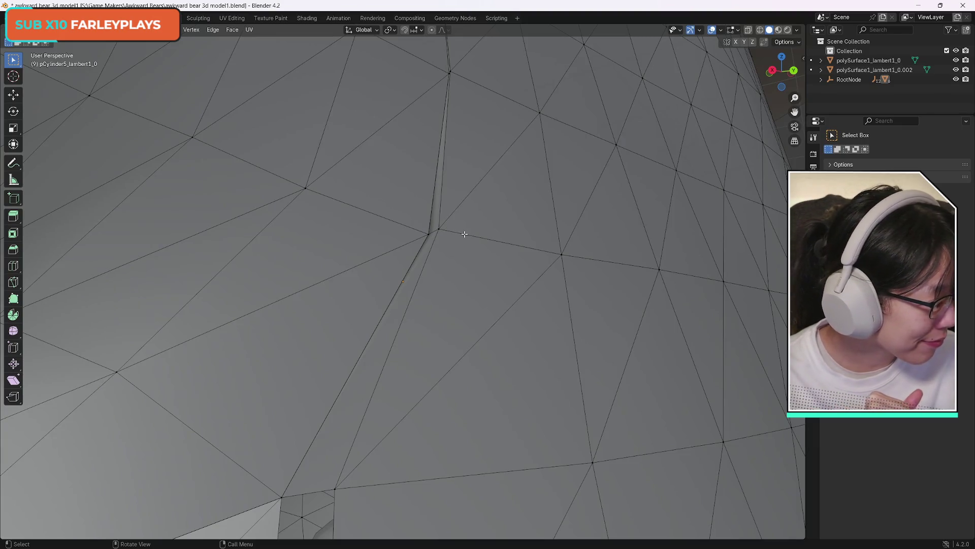
left_click_drag(777, 74, 773, 72)
Step: Create a face across the hole's top corner from its three surrounding vertices
scroll(325, 416, "down", 5)
scroll(348, 424, "up", 3)
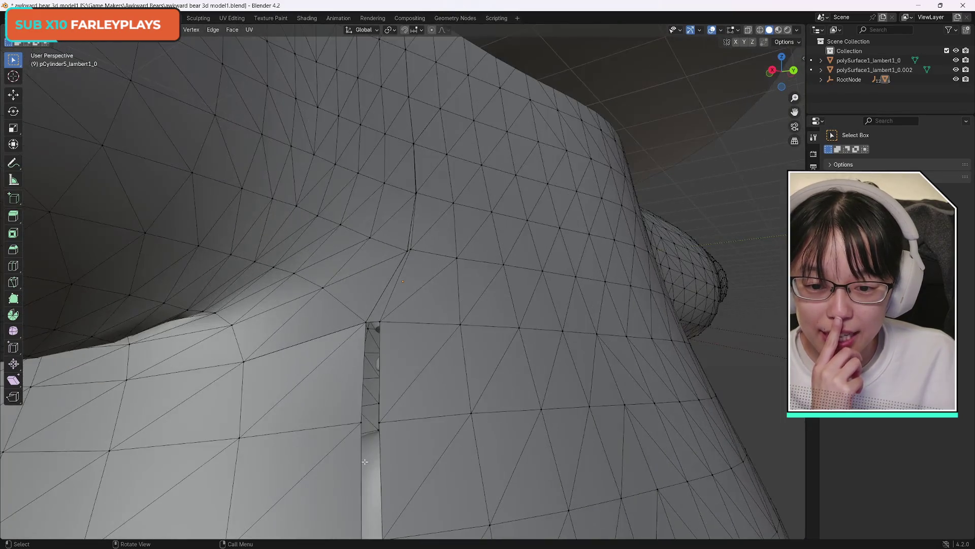
left_click_drag(782, 75, 777, 72)
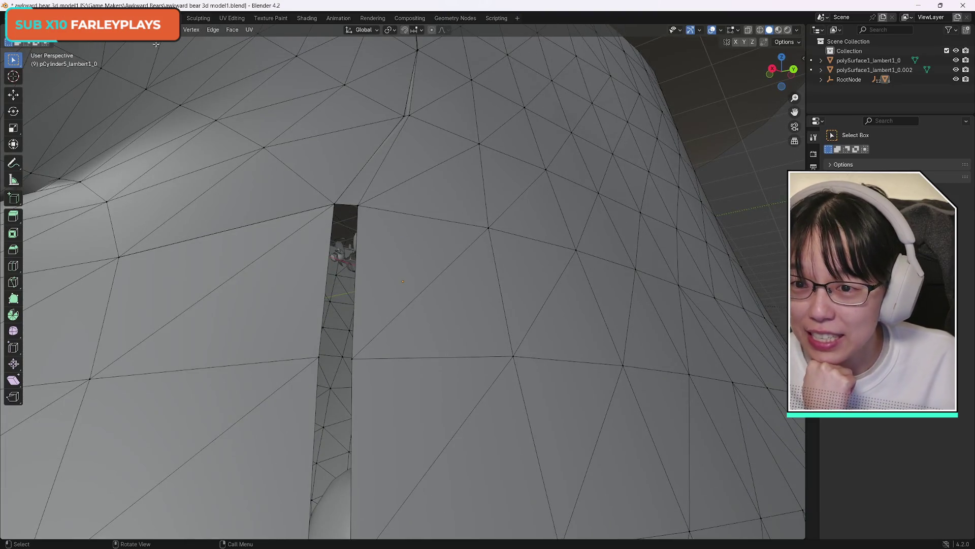
left_click(193, 31)
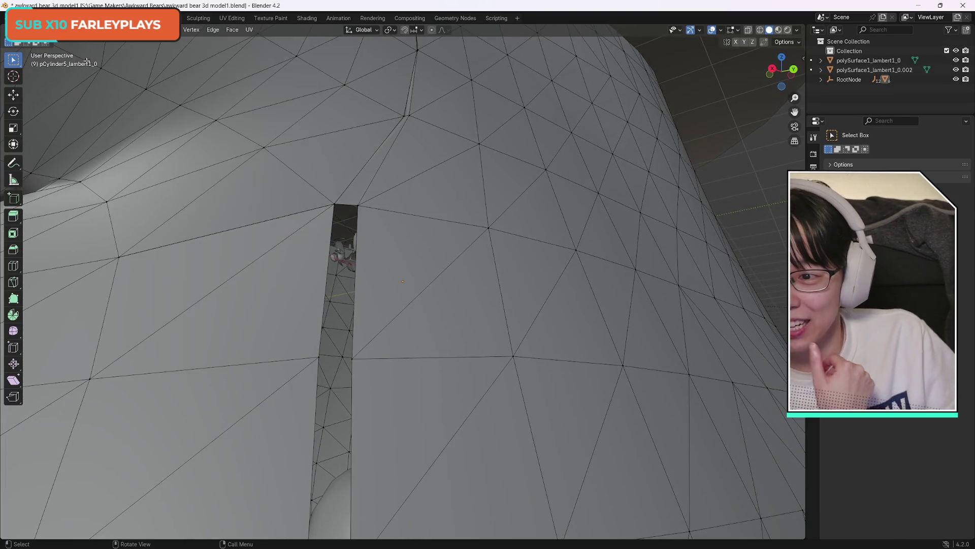
left_click(335, 205)
left_click(351, 359, "shift")
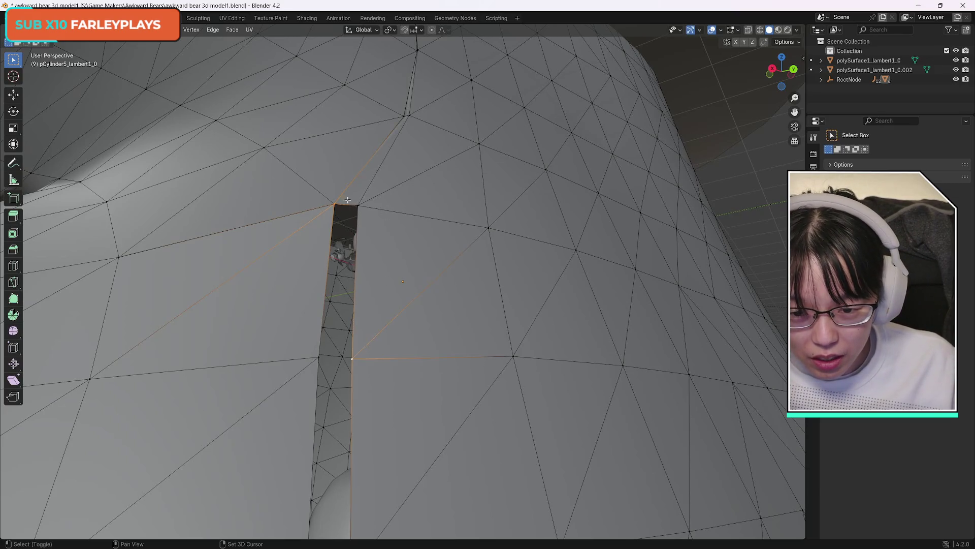
left_click(358, 205, "shift")
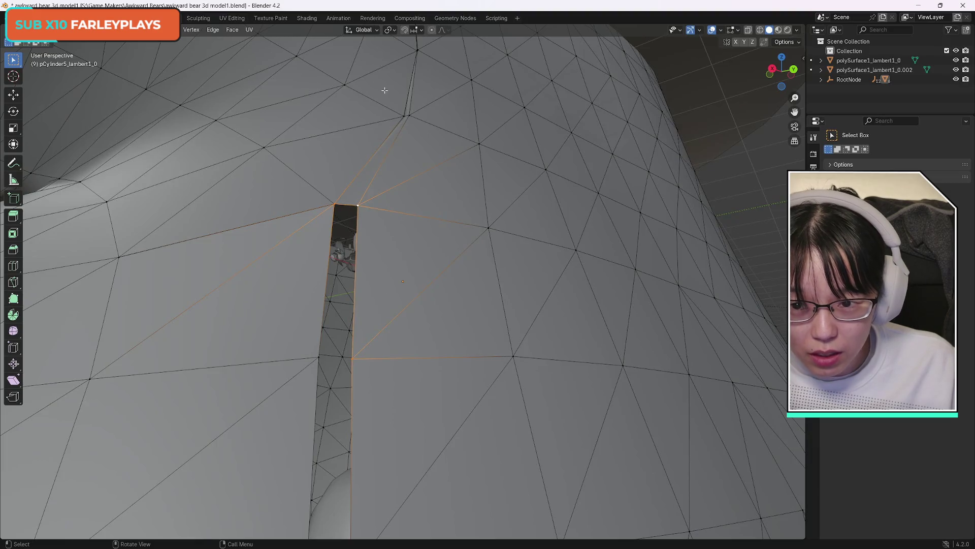
left_click(192, 32)
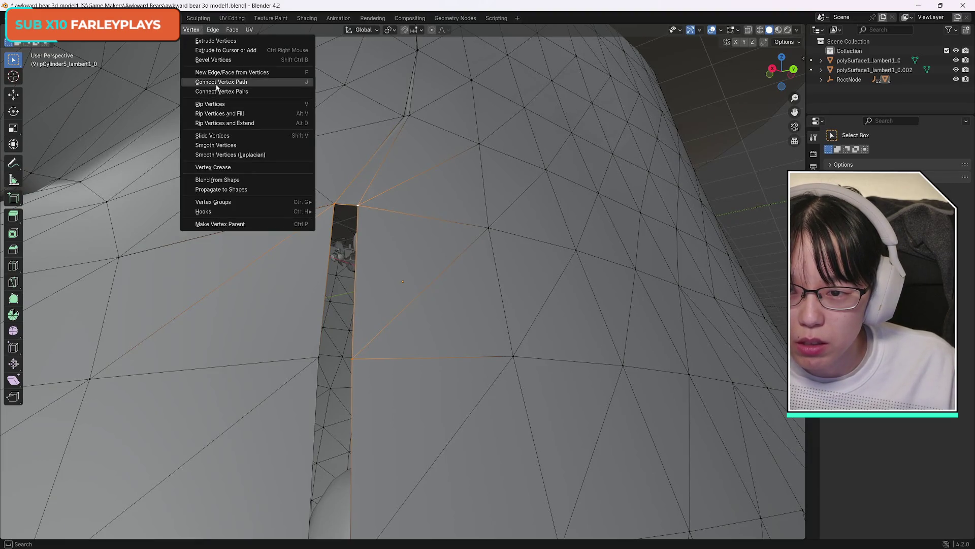
left_click(239, 73)
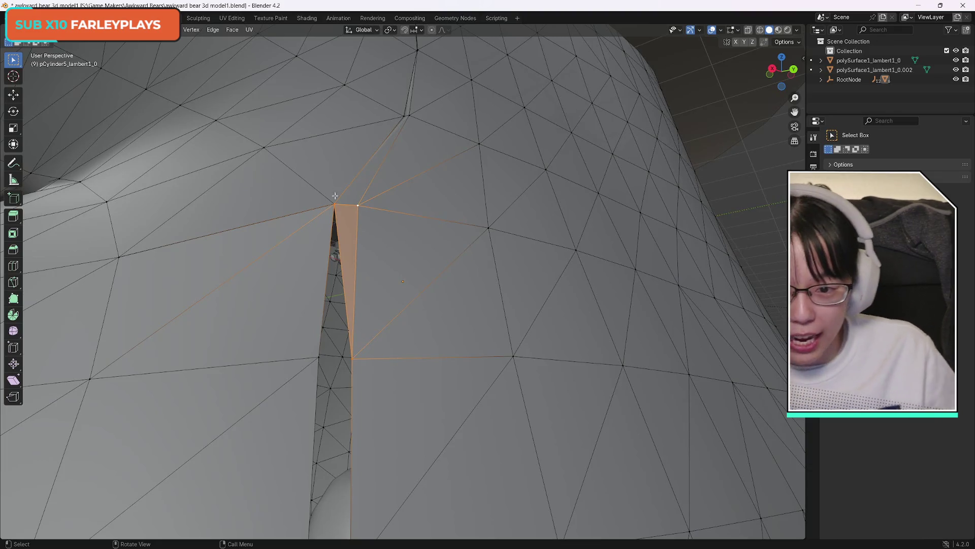
Step: Fill the next section of the gap with a triangle face via the Ctrl+F face menu
left_click(318, 294)
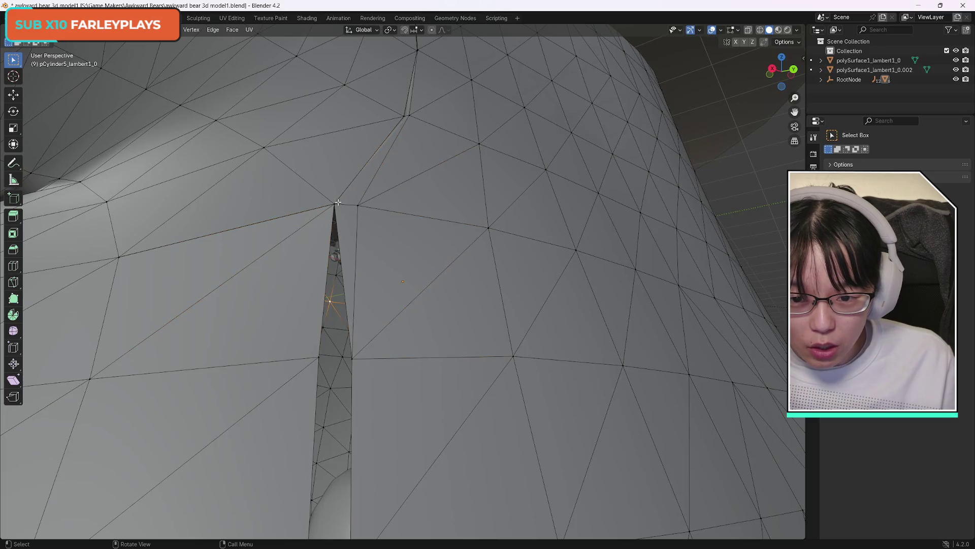
left_click(334, 205, "shift")
left_click(320, 359, "shift")
left_click(352, 358, "shift")
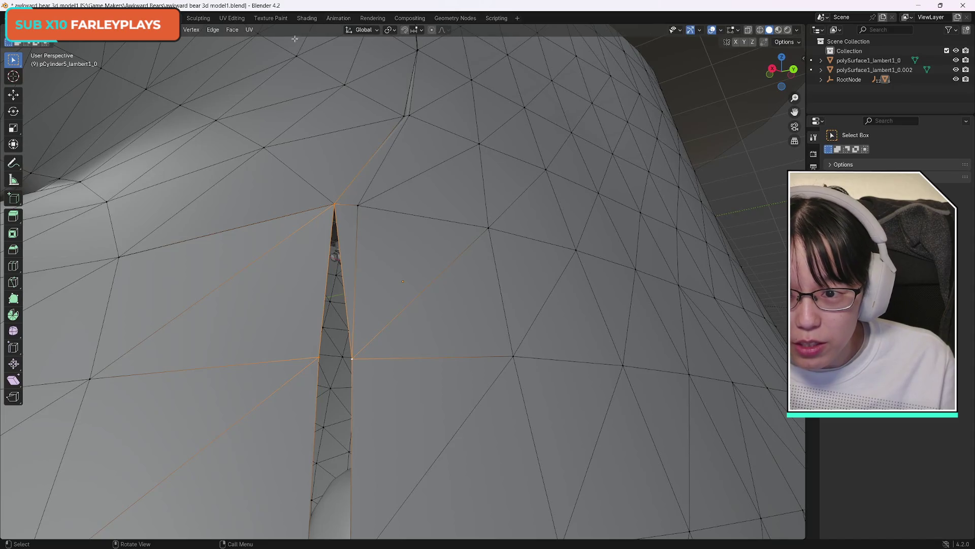
key("ctrl+f")
left_click(225, 71)
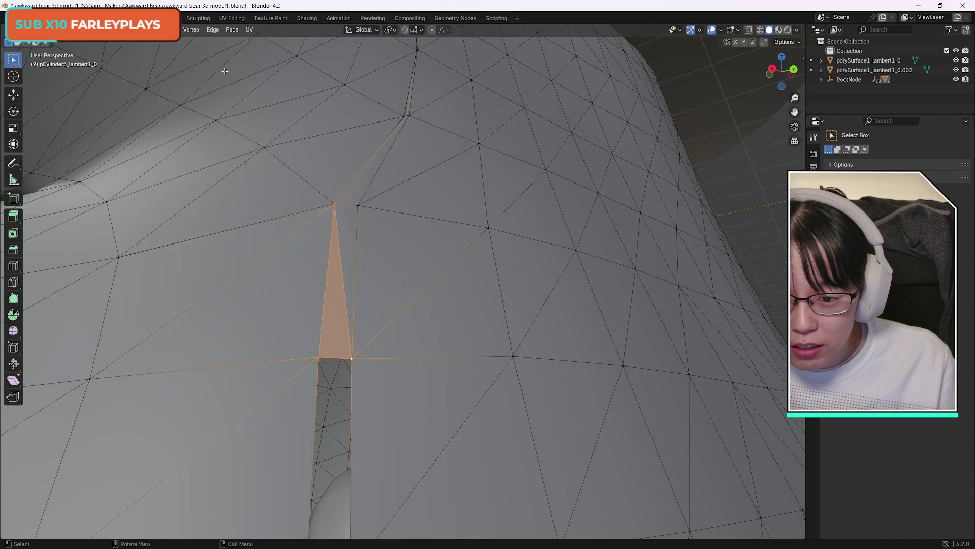
left_click_drag(779, 71, 785, 72)
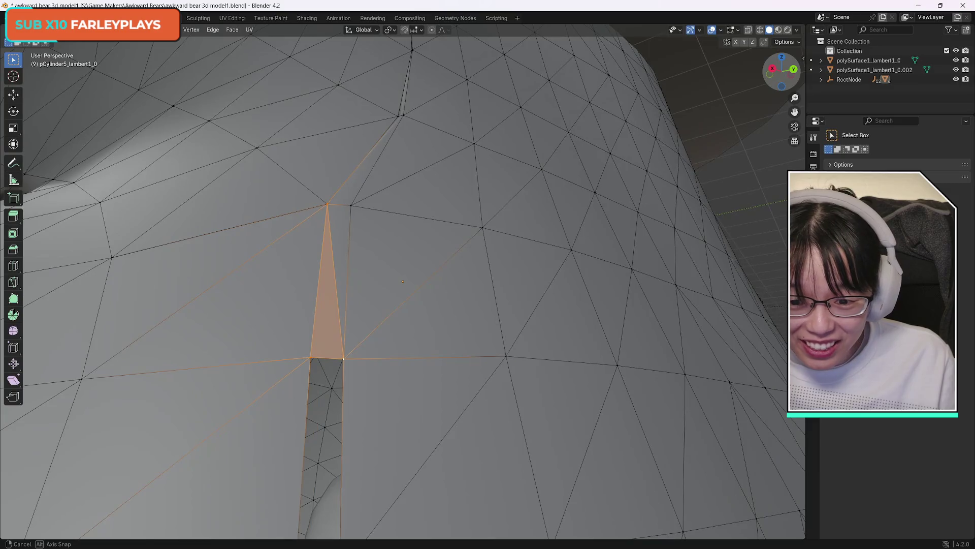
scroll(360, 466, "down", 8)
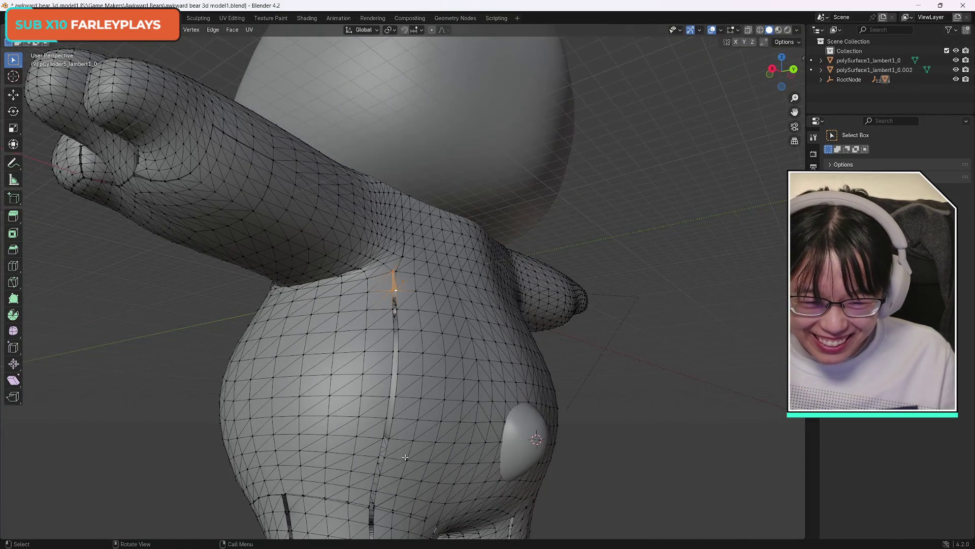
Step: Swap the triangle for the seam's bottom vertex and create a face from the seam vertices
scroll(406, 458, "down", 3)
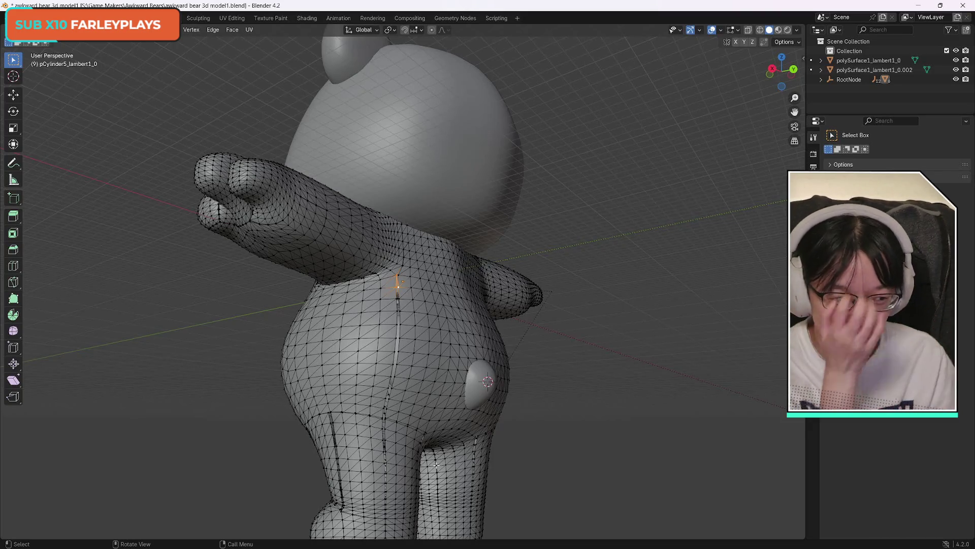
scroll(350, 403, "up", 8)
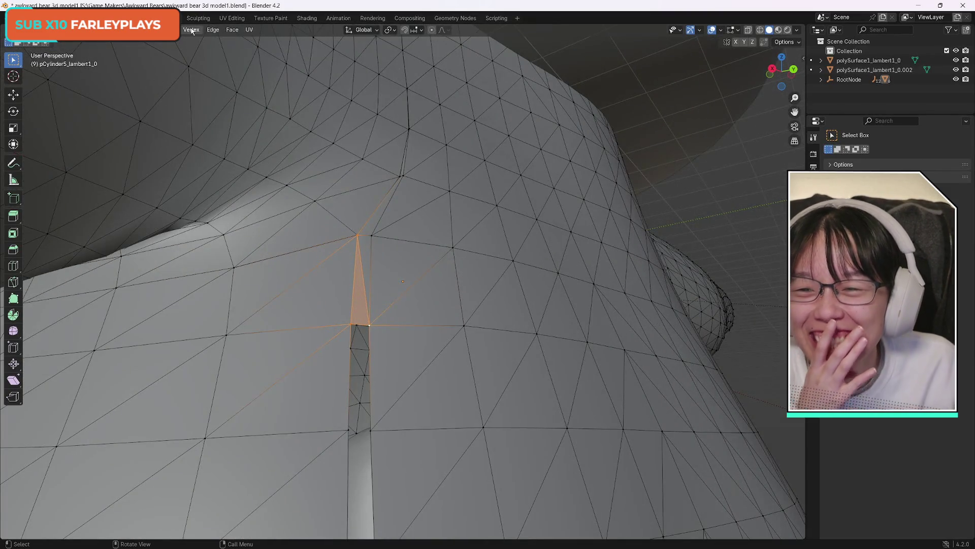
left_click(350, 324, "shift")
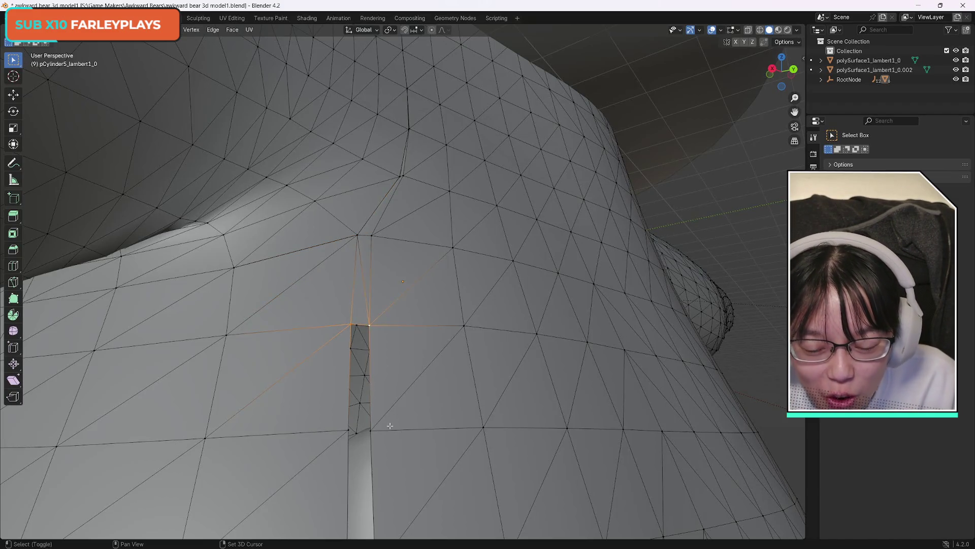
left_click(371, 431, "shift")
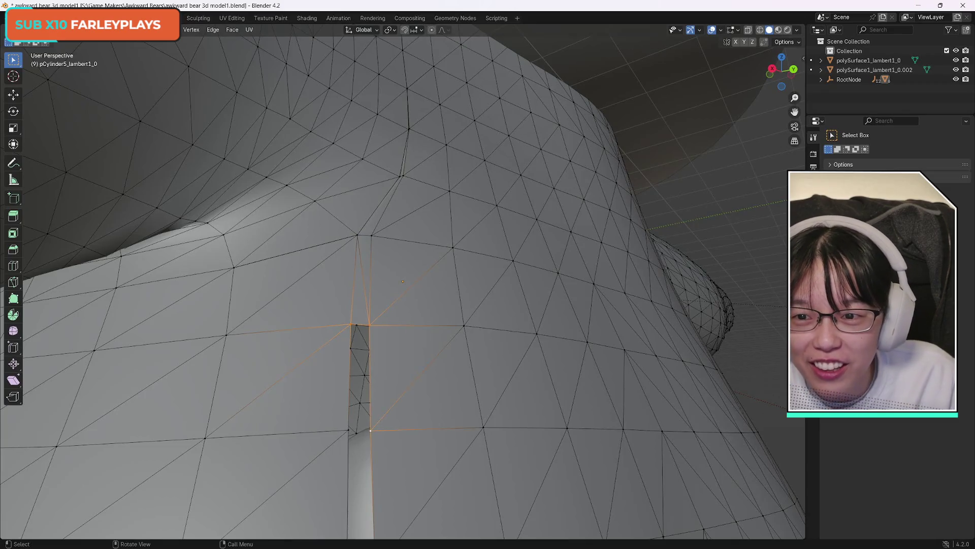
left_click(191, 30)
left_click(220, 72)
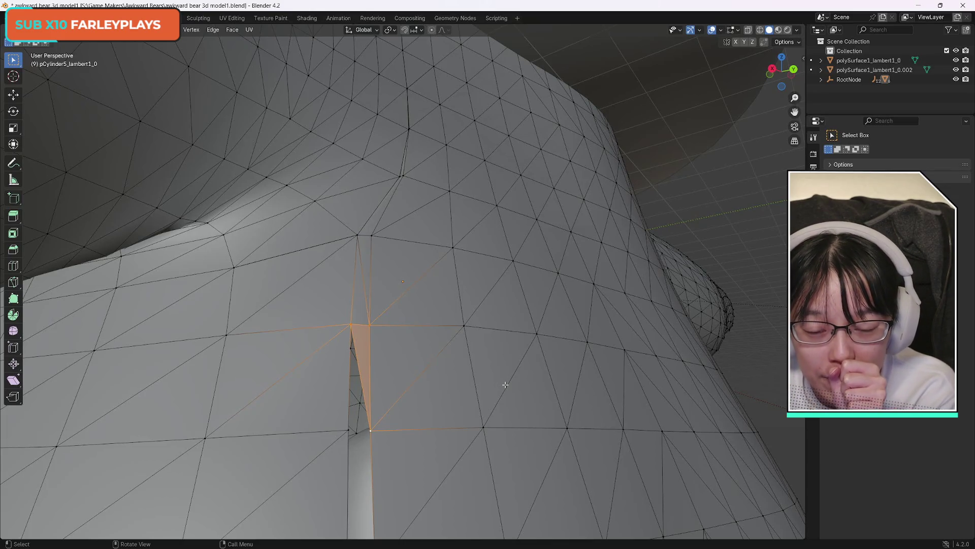
Step: Undo the last three seam fills and frame the hole with numpad period
key("ctrl")
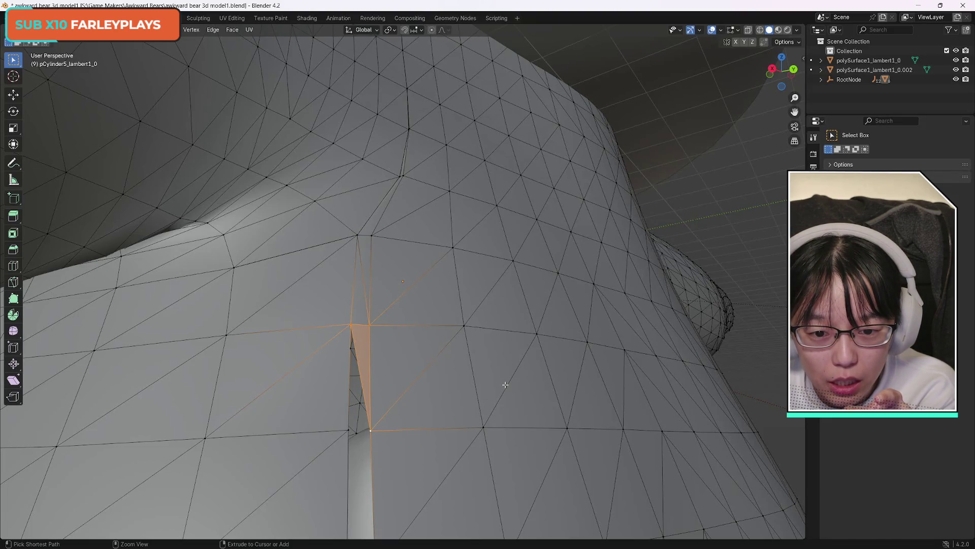
key("ctrl+z")
key("ctrl+z")
key("ctrl+z")
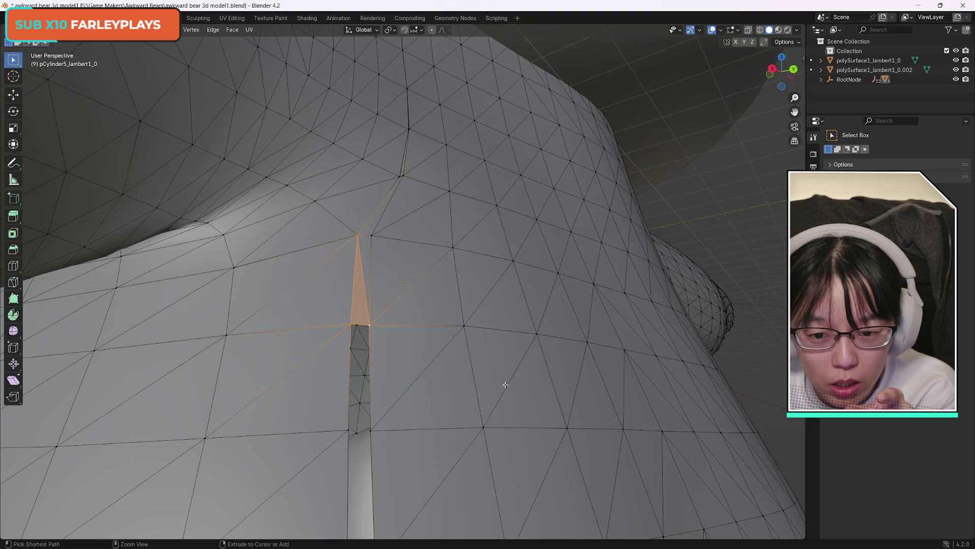
key("ctrl+z")
key("ctrl+z")
key("ctrl+z")
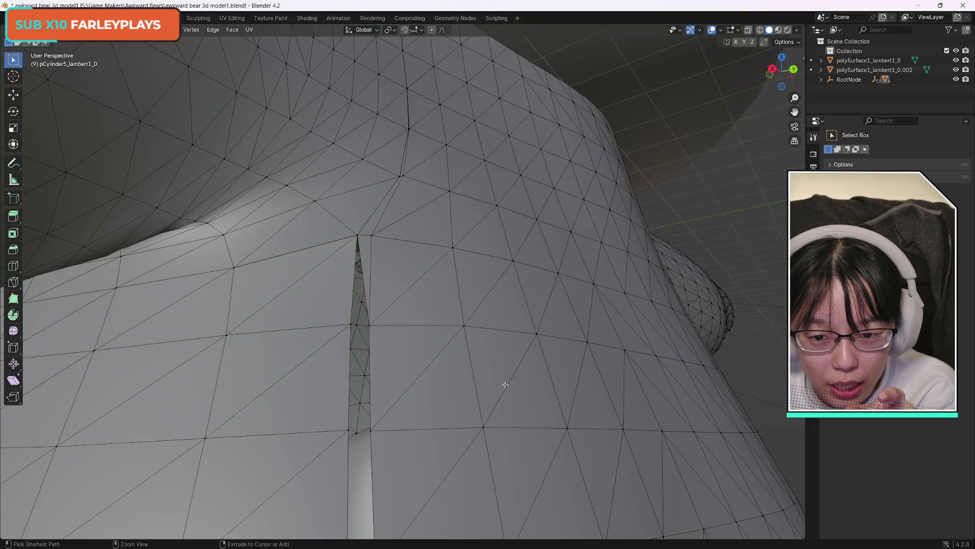
key("ctrl+z")
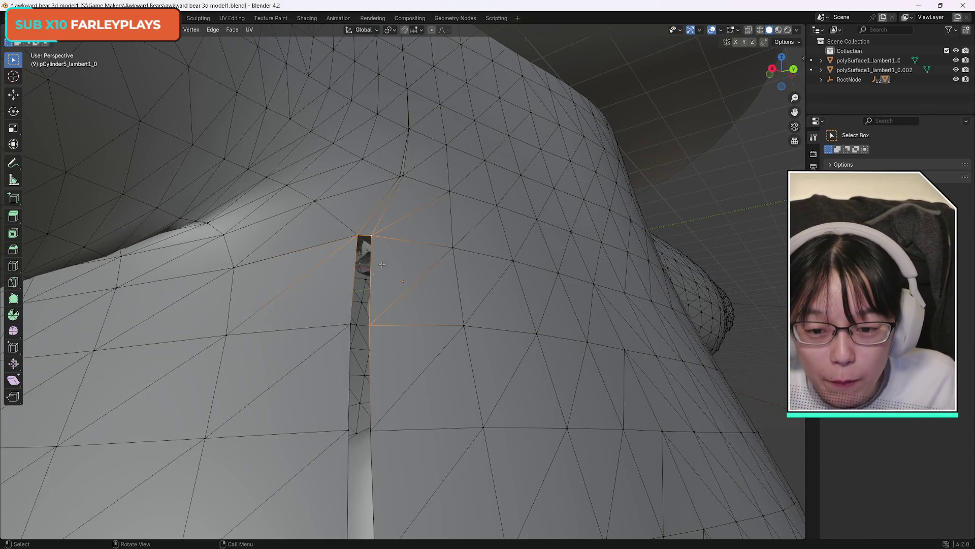
key("KP_Decimal")
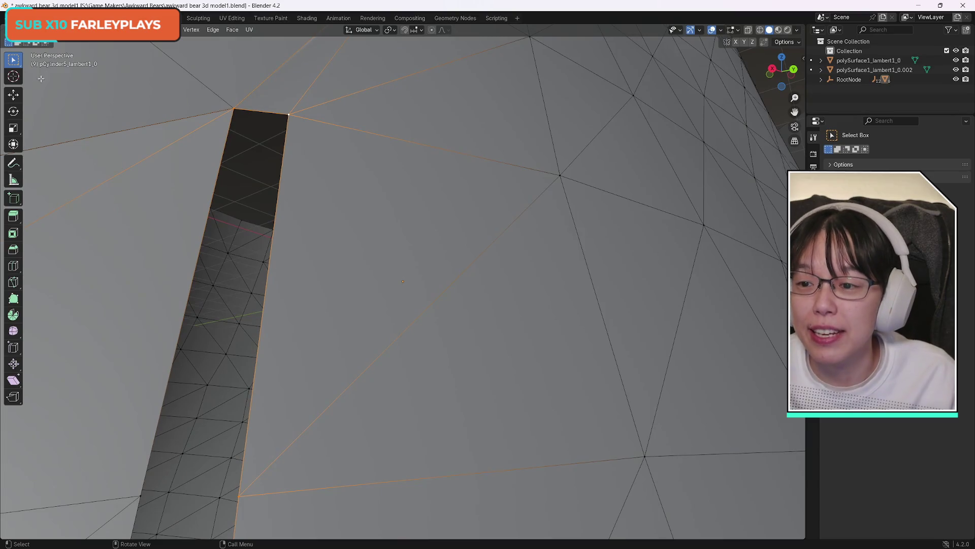
Step: Place the 3D cursor at the strip's top-left corner and reselect the strip's top vertices
left_click(13, 76)
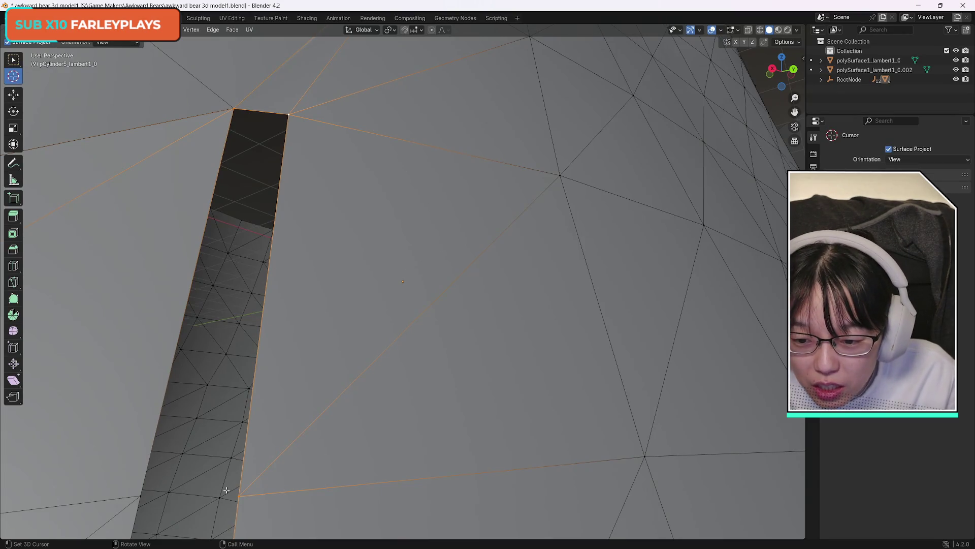
left_click(232, 109)
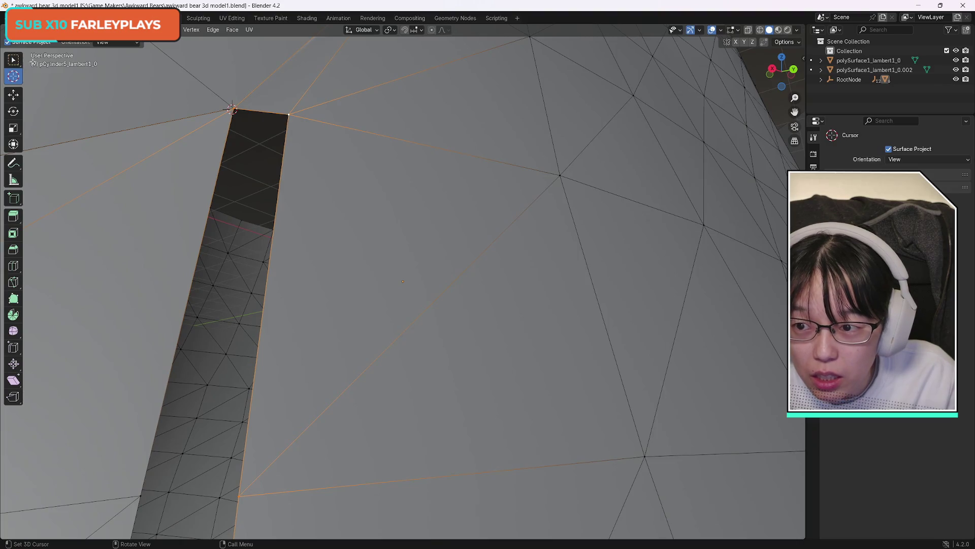
left_click(13, 60)
left_click(232, 109)
left_click(288, 114, "shift")
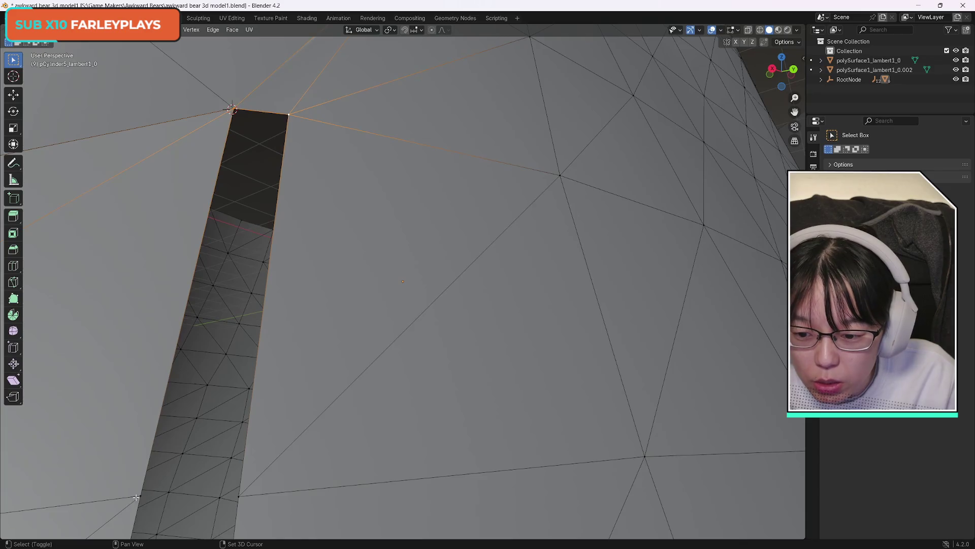
scroll(265, 435, "down", 5)
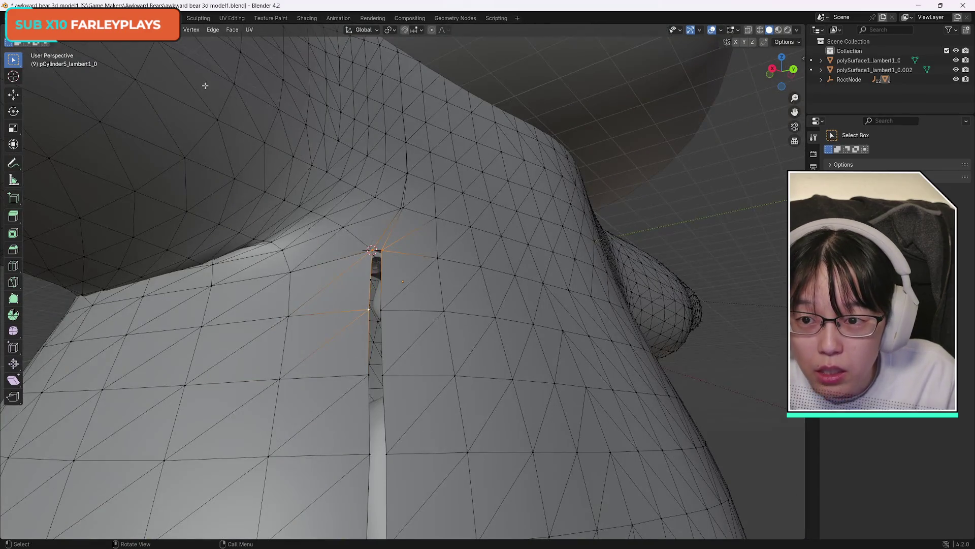
Step: Build a face from the selected vertices, then select a three-vertex triangle at the seam top
left_click(191, 30)
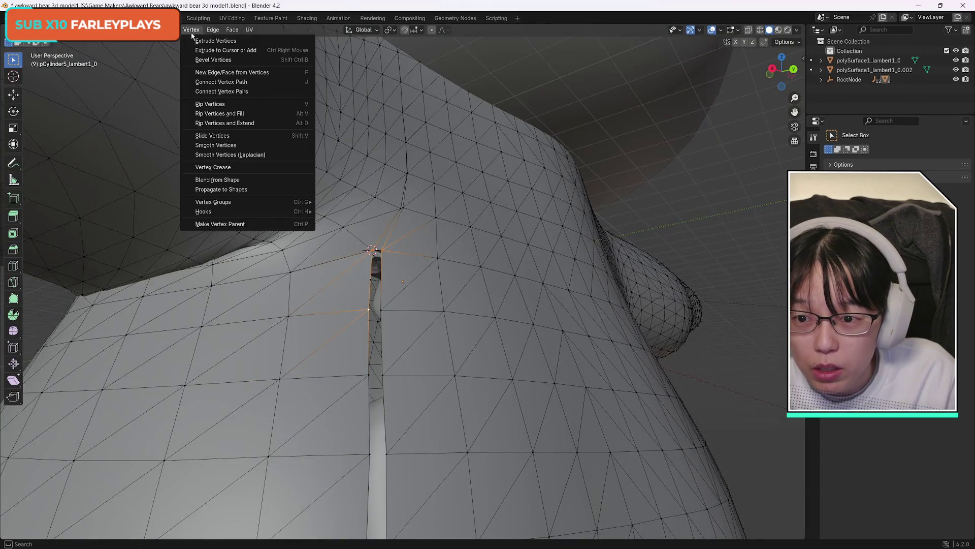
left_click(220, 74)
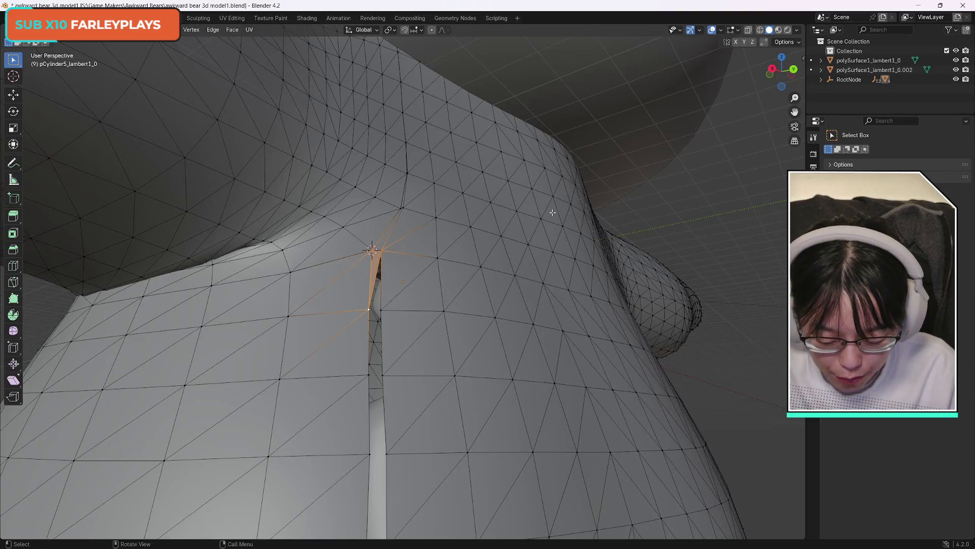
scroll(337, 312, "up", 5)
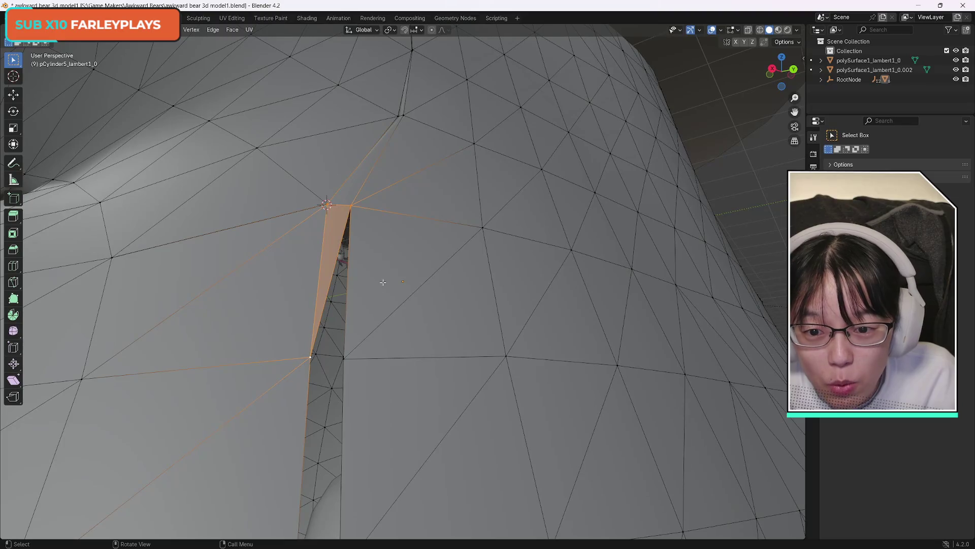
left_click(351, 205)
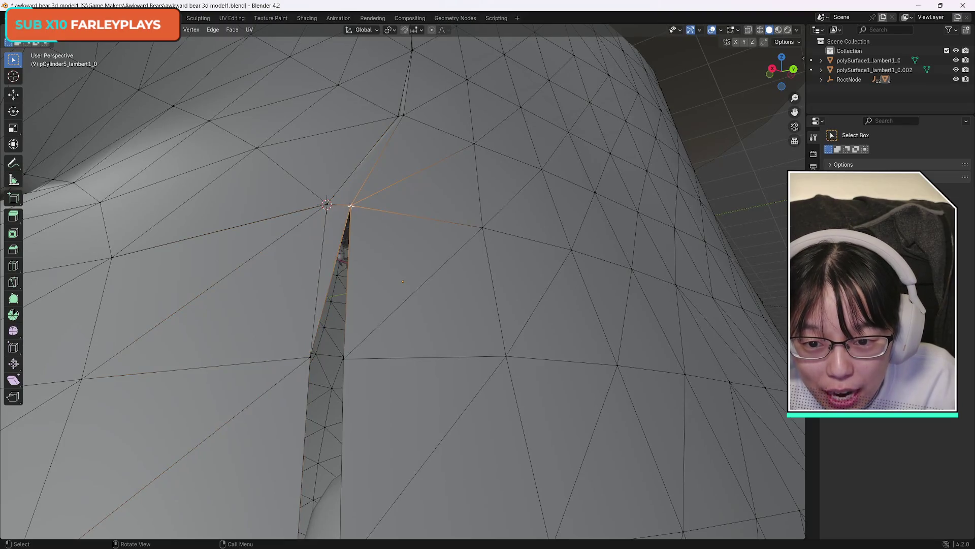
left_click(344, 358, "shift")
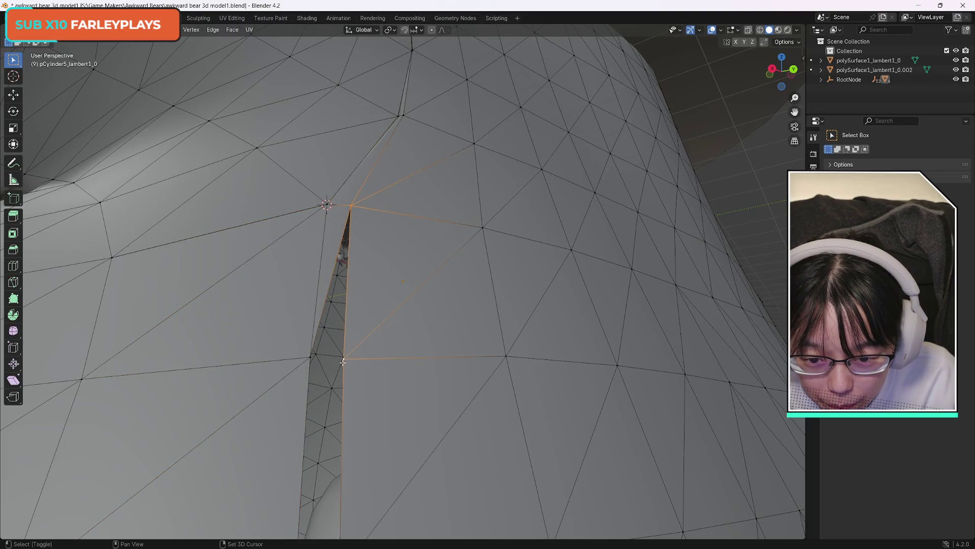
left_click(310, 357, "shift")
Step: Fill another triangle across the gap with F and start selecting the next torso-gap corner
left_click_drag(770, 71, 771, 80)
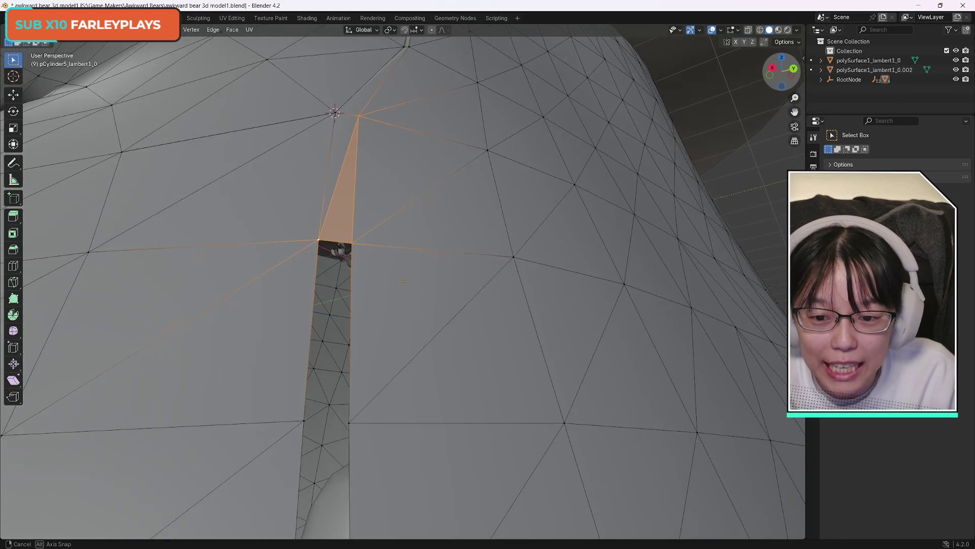
left_click(319, 238)
left_click(352, 243, "shift")
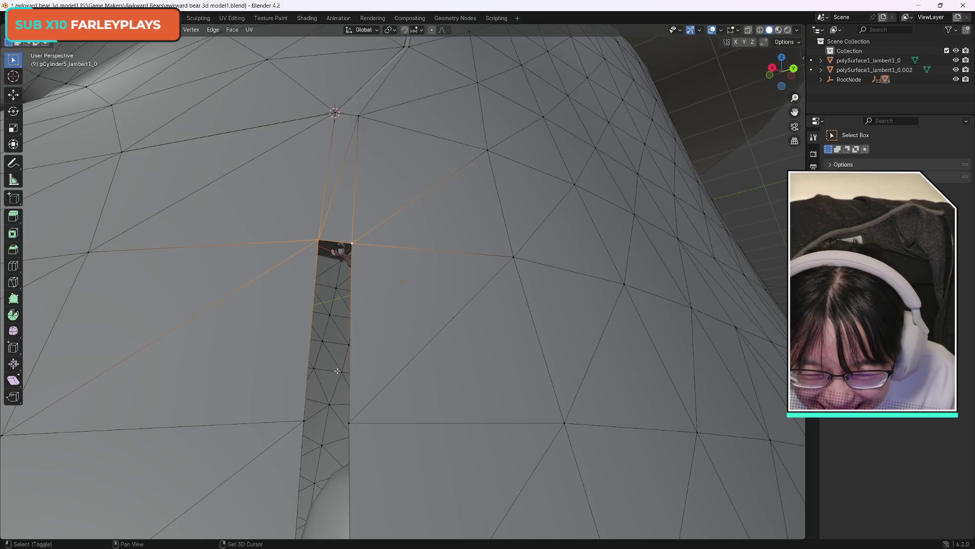
left_click(303, 420, "shift")
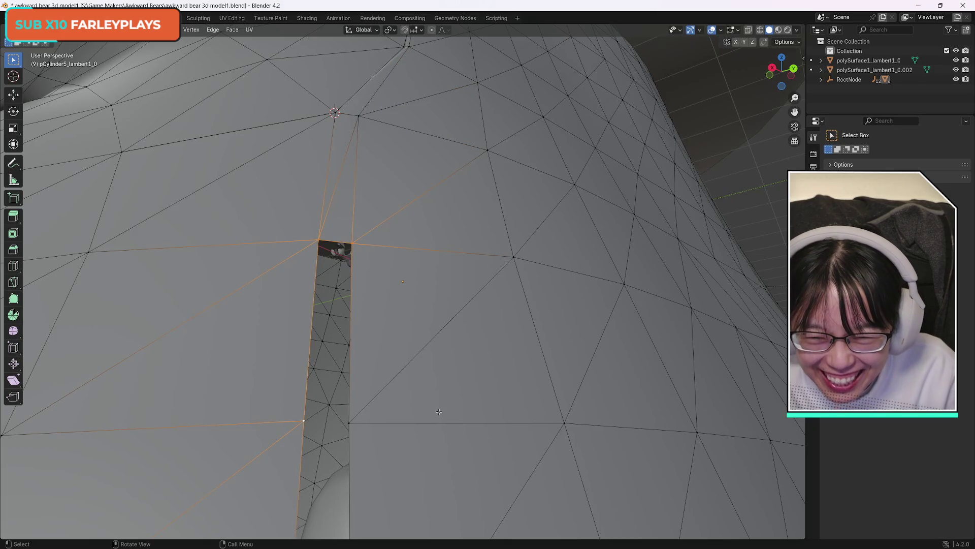
key("f")
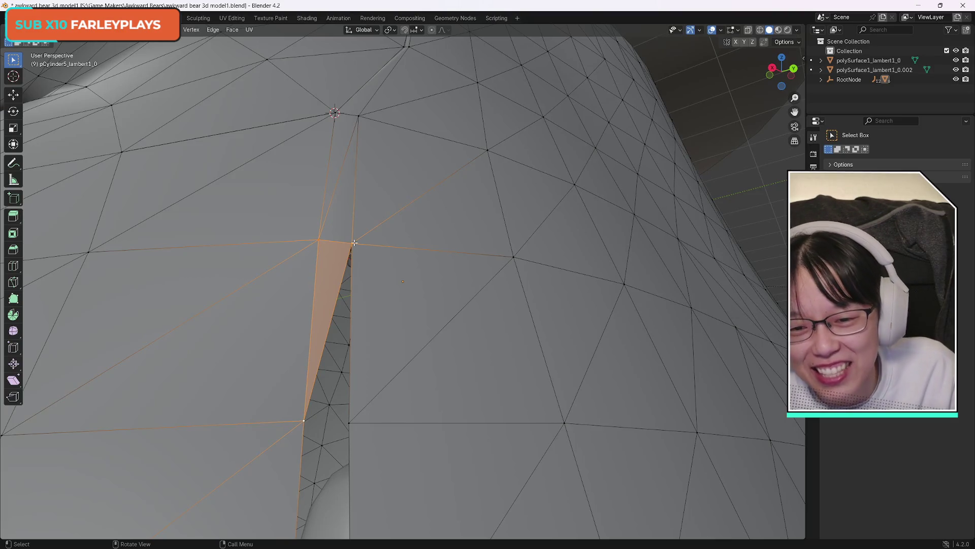
left_click(190, 31)
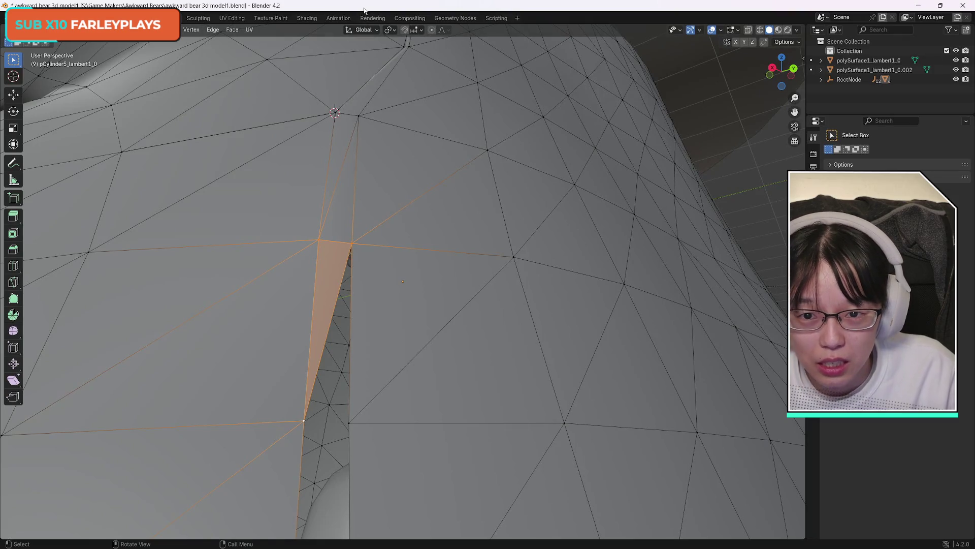
left_click(351, 243)
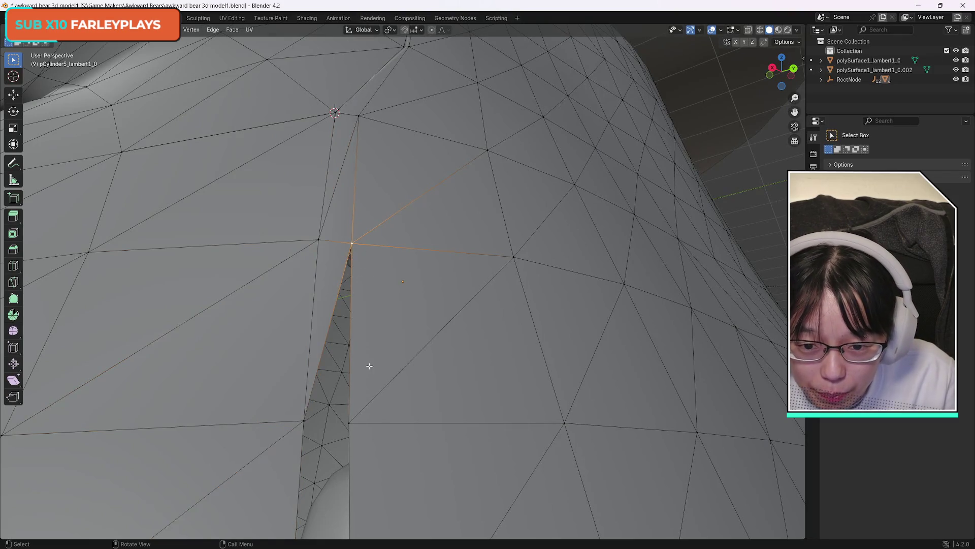
Step: Fill two triangle faces across the torso seam gap, three vertices each
left_click(304, 420, "shift")
left_click(349, 422, "shift")
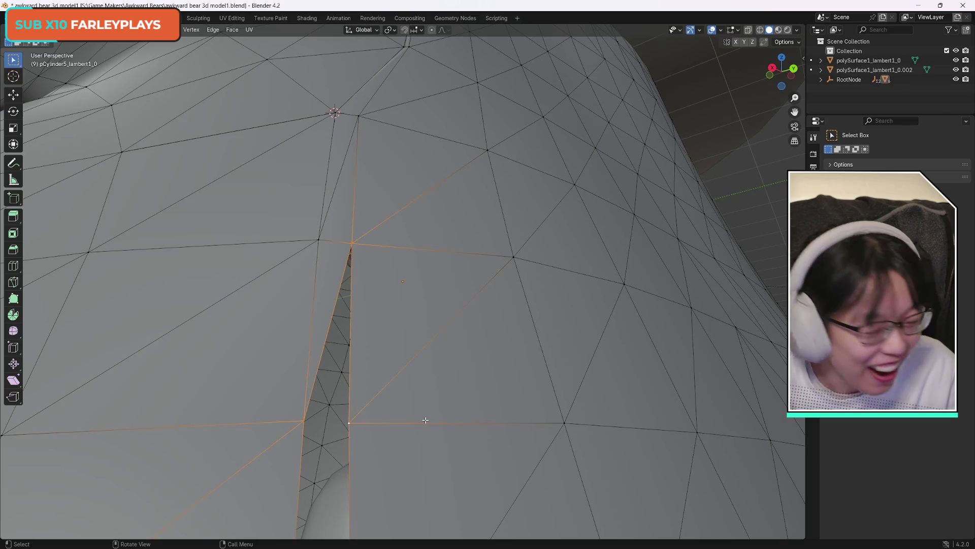
key("f")
left_click_drag(772, 71, 774, 60)
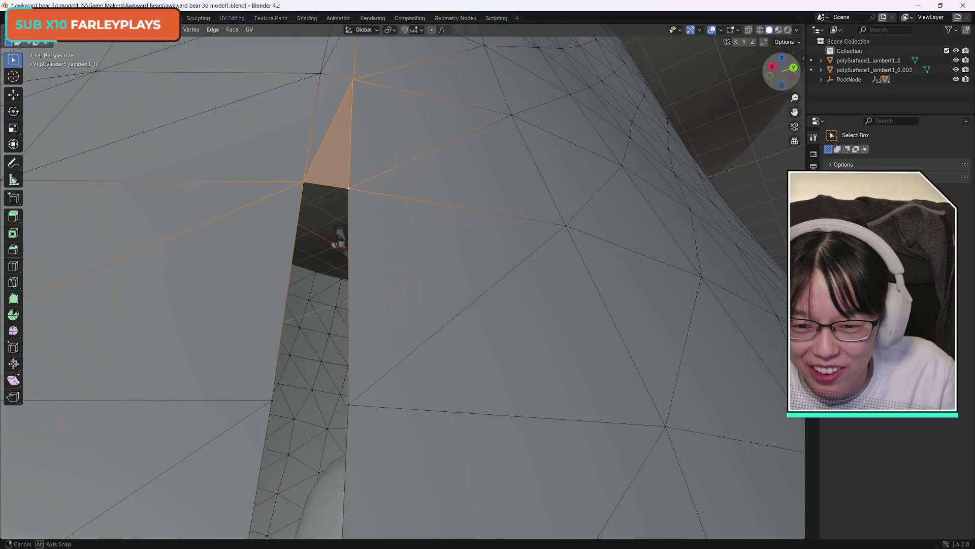
left_click(304, 181)
left_click(348, 189, "shift")
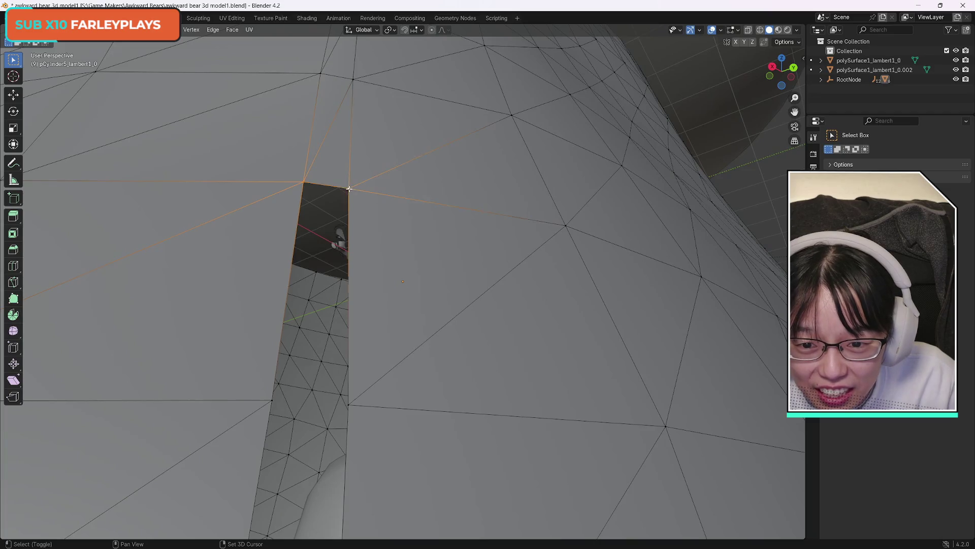
left_click(272, 400, "shift")
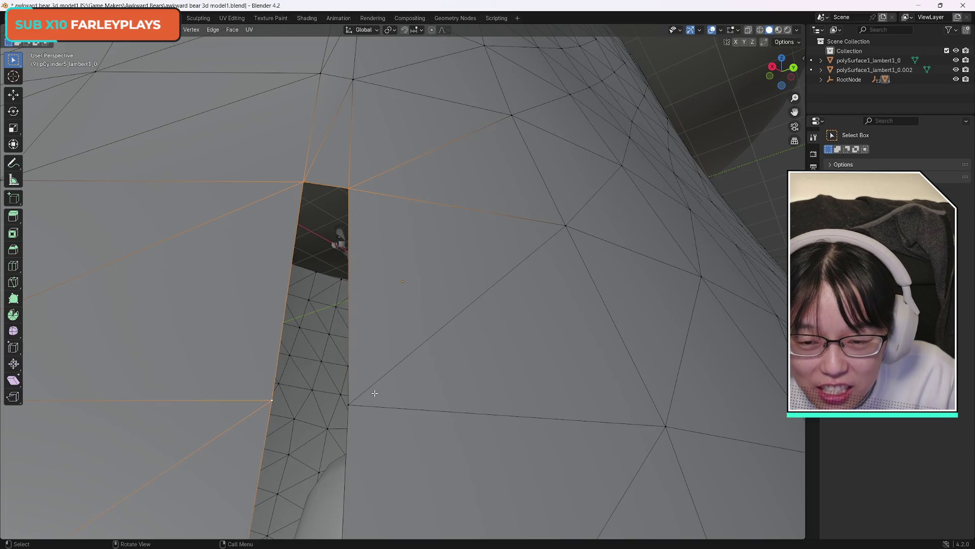
key("f")
Step: Fill the last remaining gap triangle with F, then orbit and zoom out over the body
left_click(348, 188)
left_click(348, 405, "shift")
left_click(274, 400, "shift")
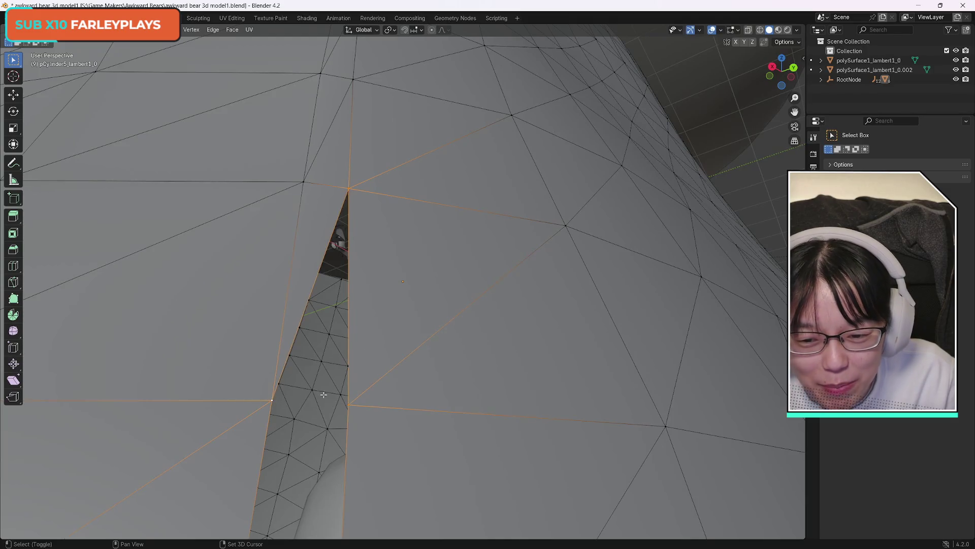
key("f")
left_click_drag(780, 71, 777, 81)
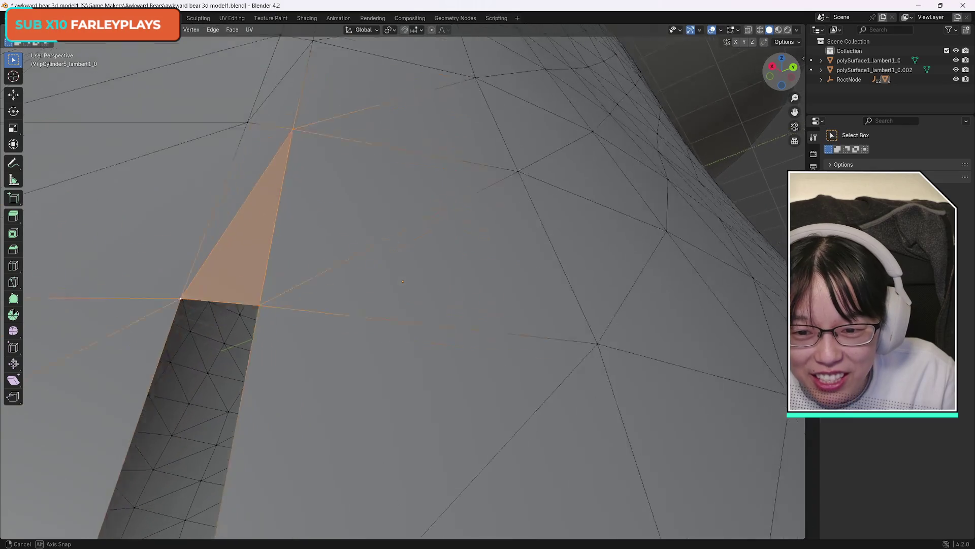
scroll(415, 335, "down", 5)
scroll(389, 387, "down", 3)
scroll(412, 479, "down", 3)
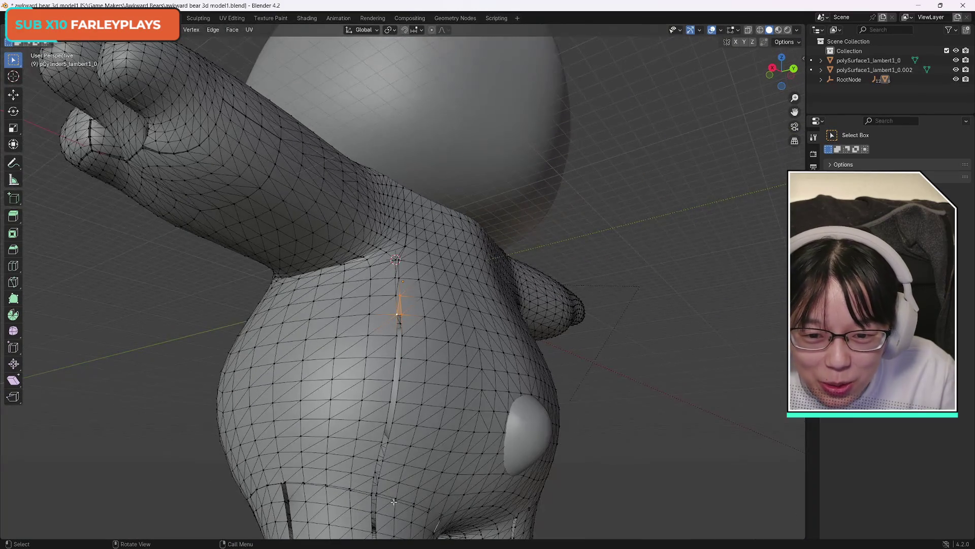
Step: Zoom in on the lower seam gap and select three vertices beside it
scroll(383, 506, "up", 2)
scroll(389, 509, "down", 2)
scroll(389, 509, "down", 2)
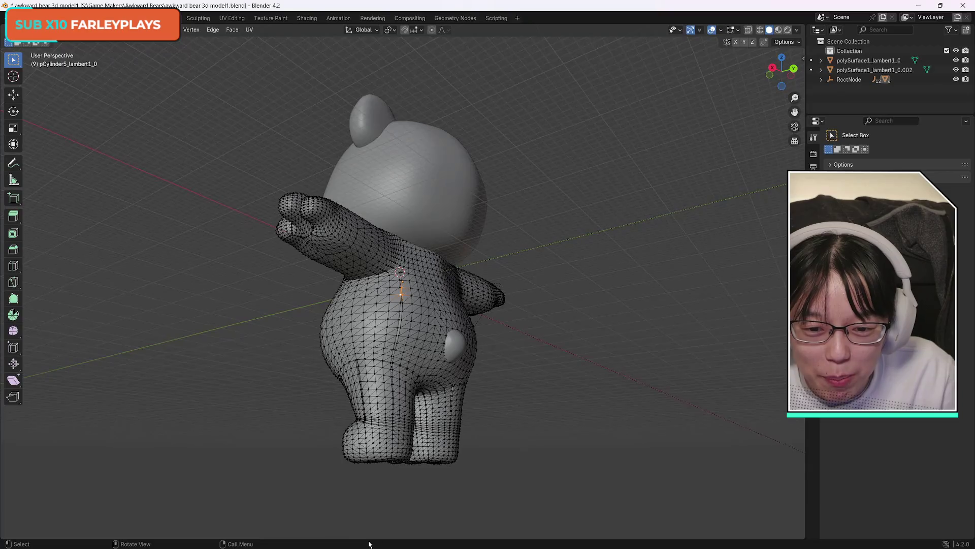
scroll(389, 509, "up", 8)
scroll(382, 514, "up", 2)
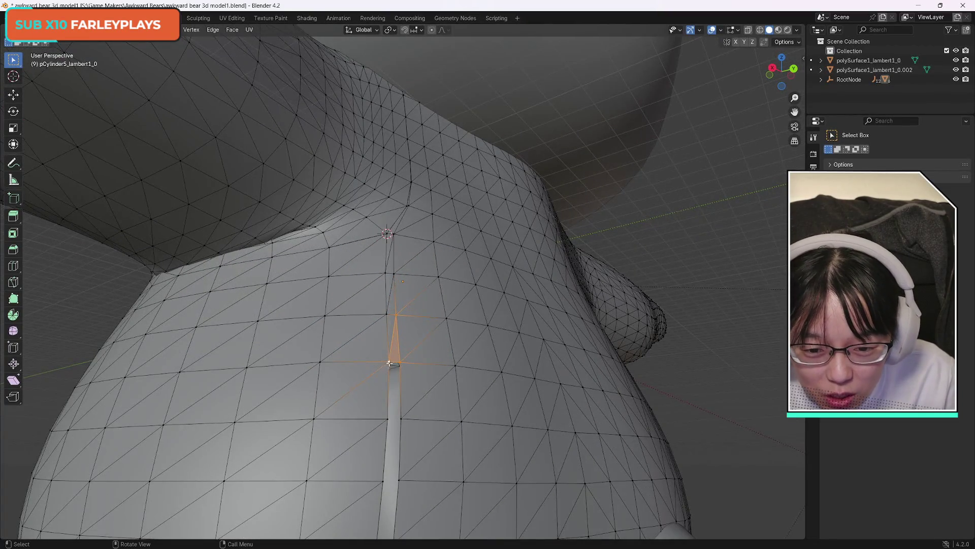
left_click(389, 362)
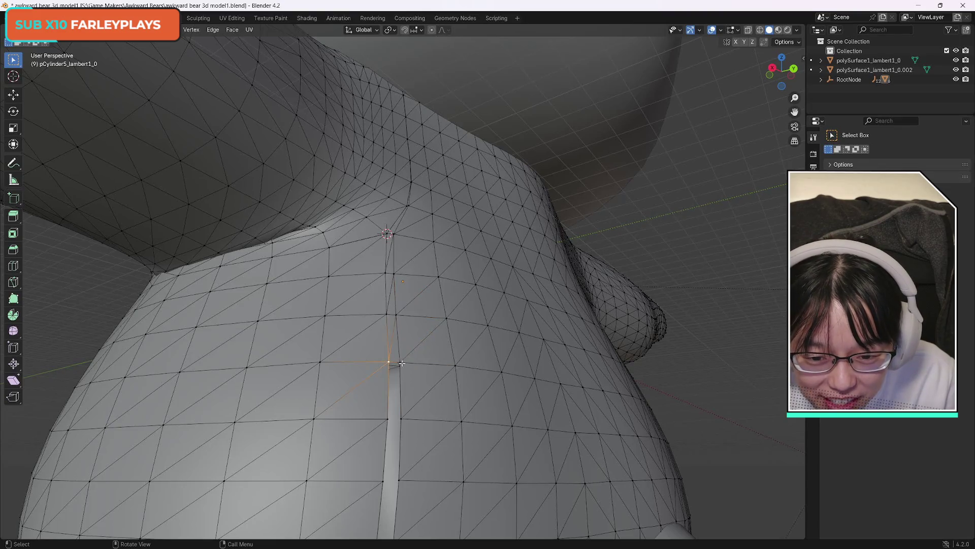
left_click(387, 420, "shift")
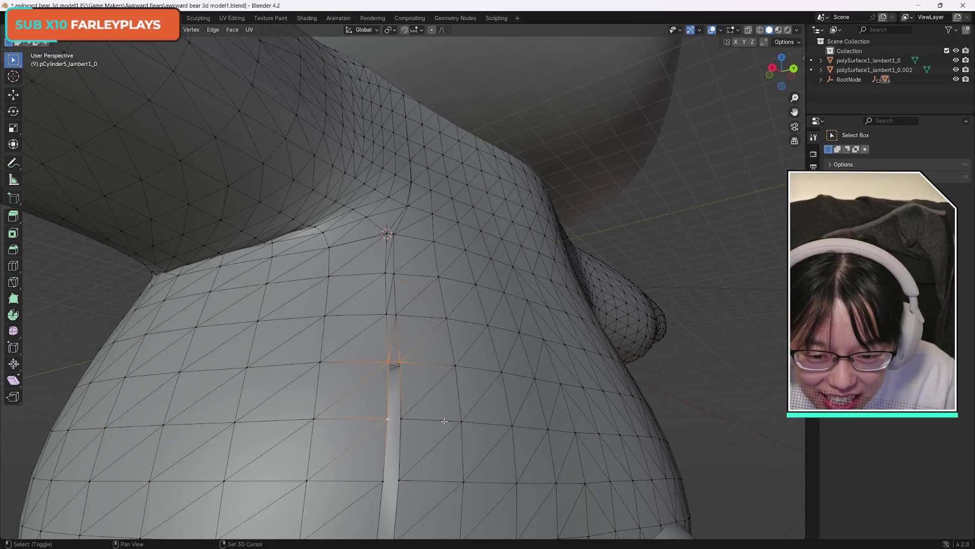
left_click(415, 364, "shift")
Step: Rework the selection into a triangle reaching the gap's lower vertices, then orbit the torso
left_click(399, 361)
left_click(402, 419, "shift")
left_click(388, 419, "shift")
left_click(437, 419, "shift")
left_click(401, 419, "shift")
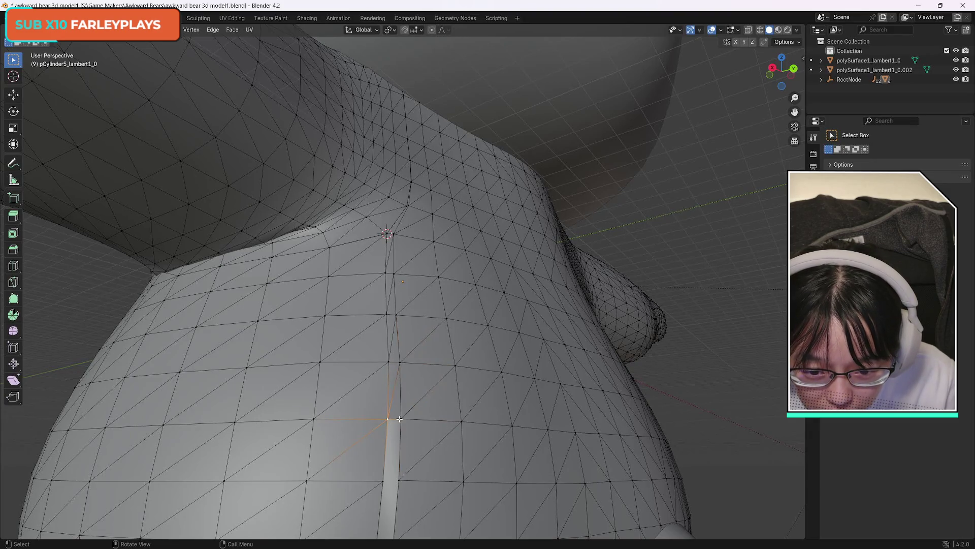
left_click(383, 482, "shift")
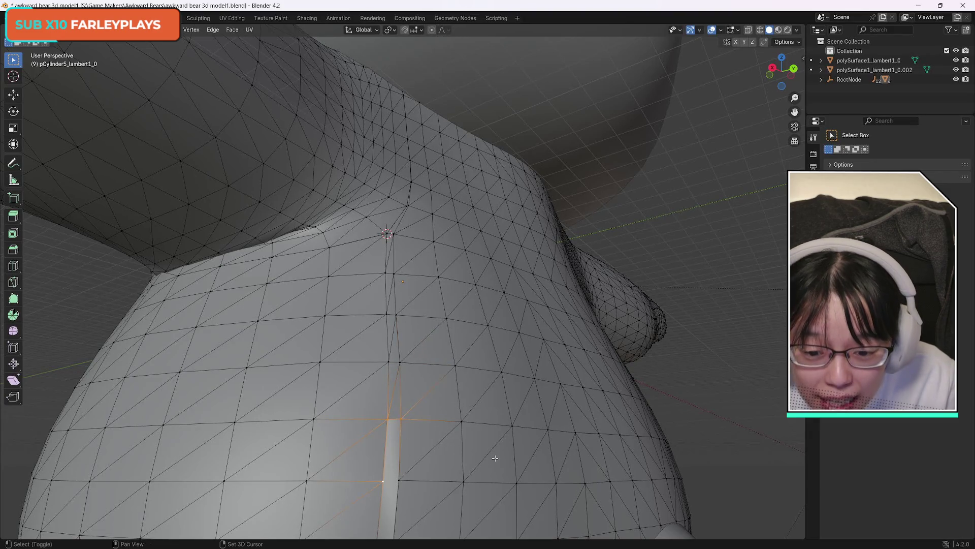
left_click(401, 419, "shift")
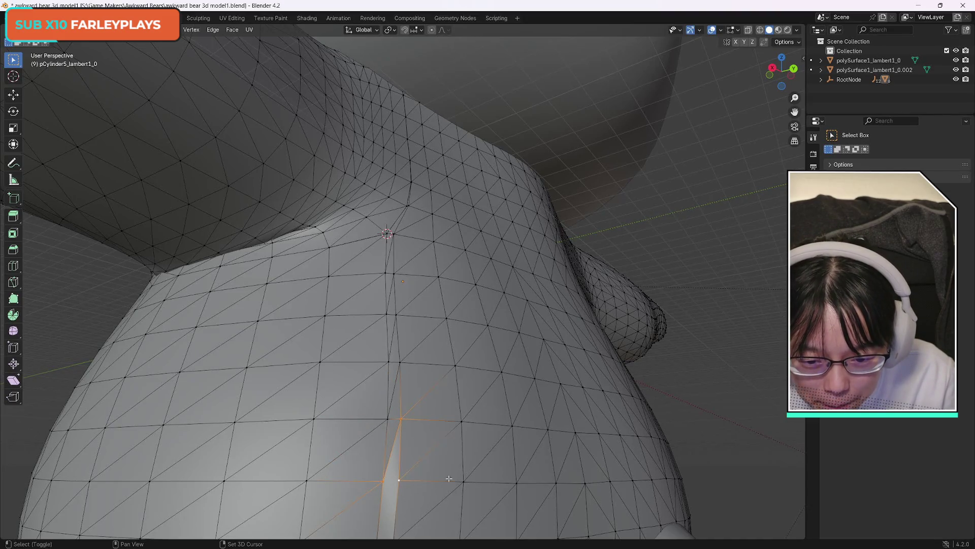
left_click(399, 479, "shift")
left_click_drag(777, 71, 752, 79)
scroll(337, 486, "down", 5)
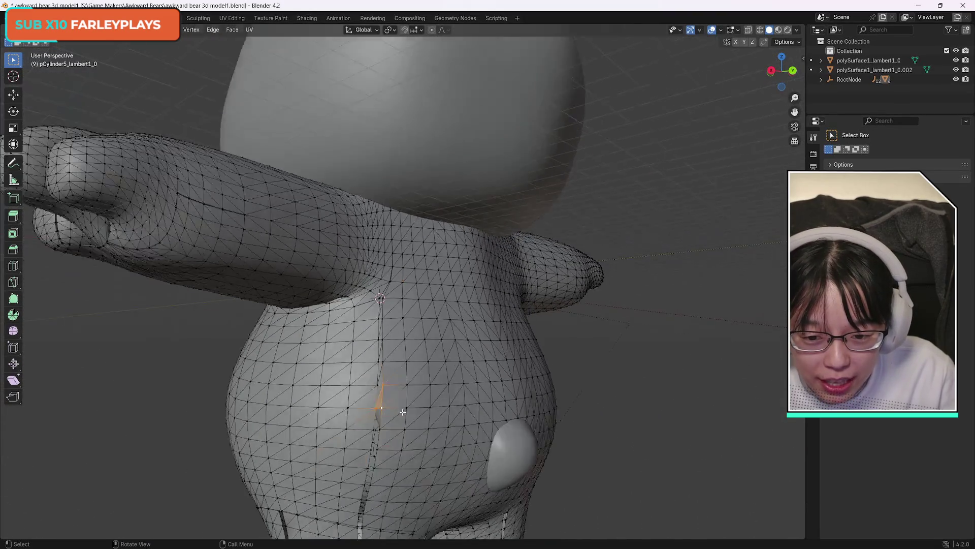
Step: Zoom around the torso and switch the bear from Edit Mode to Object Mode
scroll(337, 486, "up", 1)
scroll(337, 486, "up", 2)
scroll(337, 486, "down", 2)
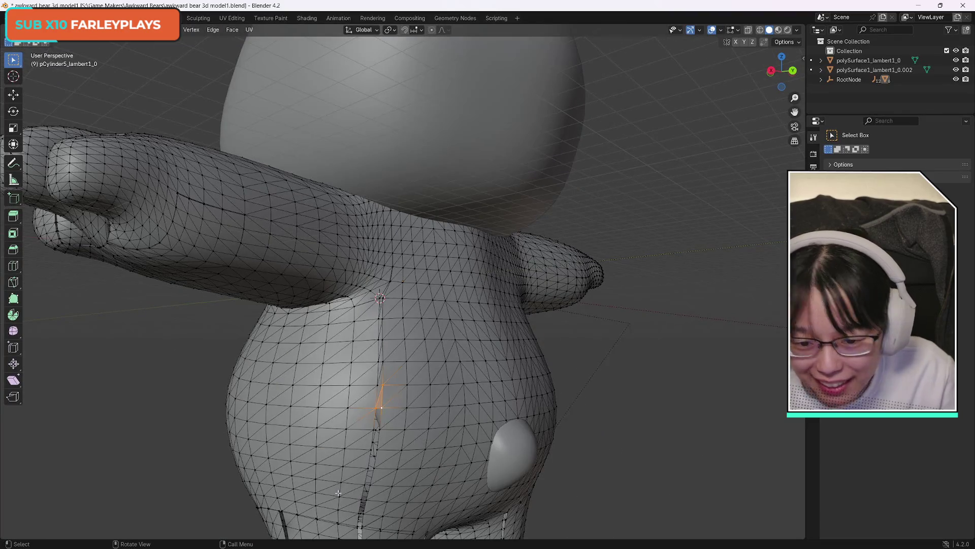
scroll(352, 487, "up", 3)
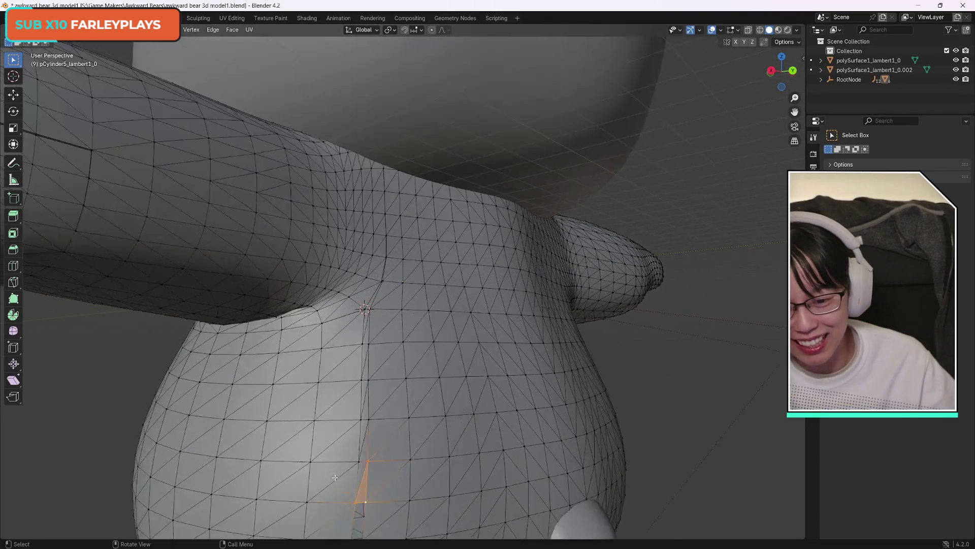
scroll(445, 332, "down", 3)
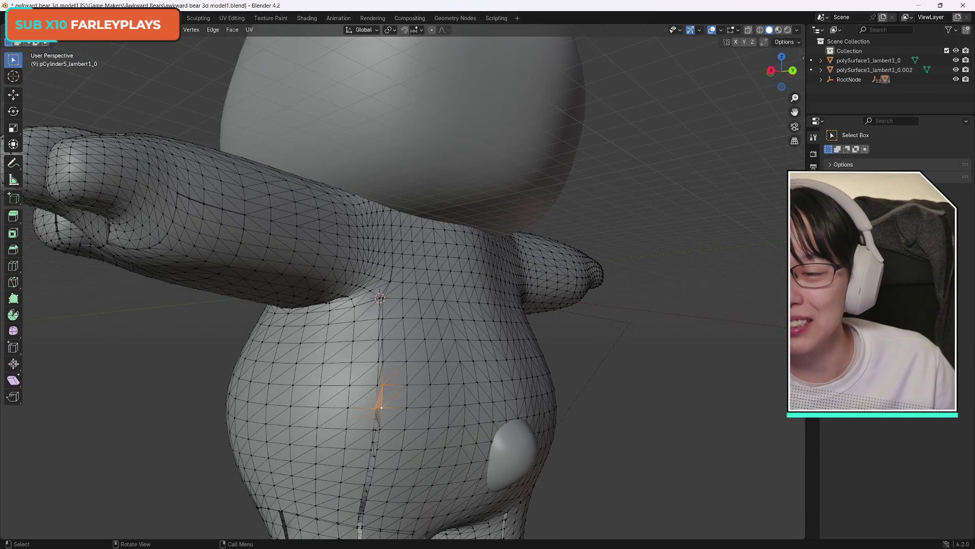
left_click(54, 41)
left_click(54, 42)
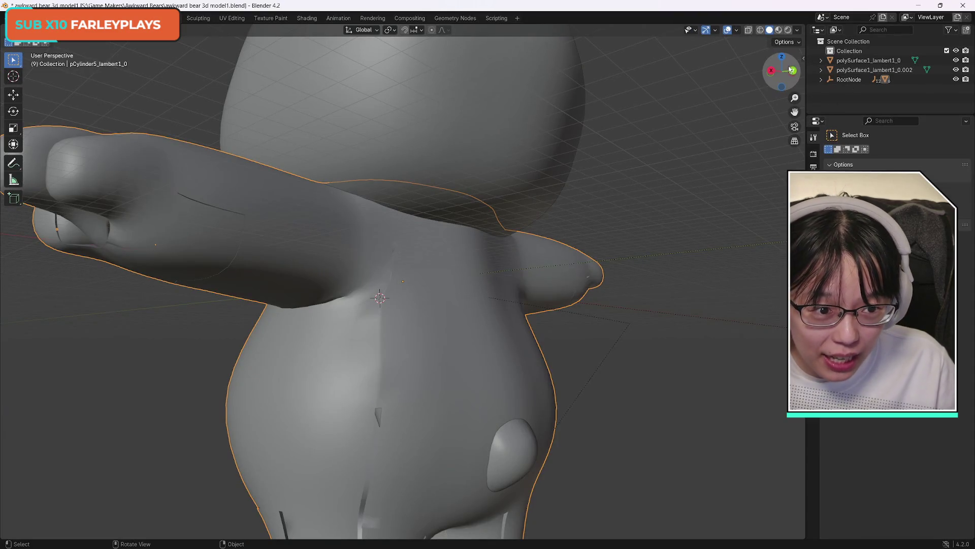
Step: Orbit to a frontal view to inspect the belly seam, then return to Edit Mode
mouse_move(783, 71)
left_mouse_down()
mouse_move(701, 79)
mouse_move(701, 67)
mouse_move(536, 67)
mouse_move(490, 91)
left_mouse_up()
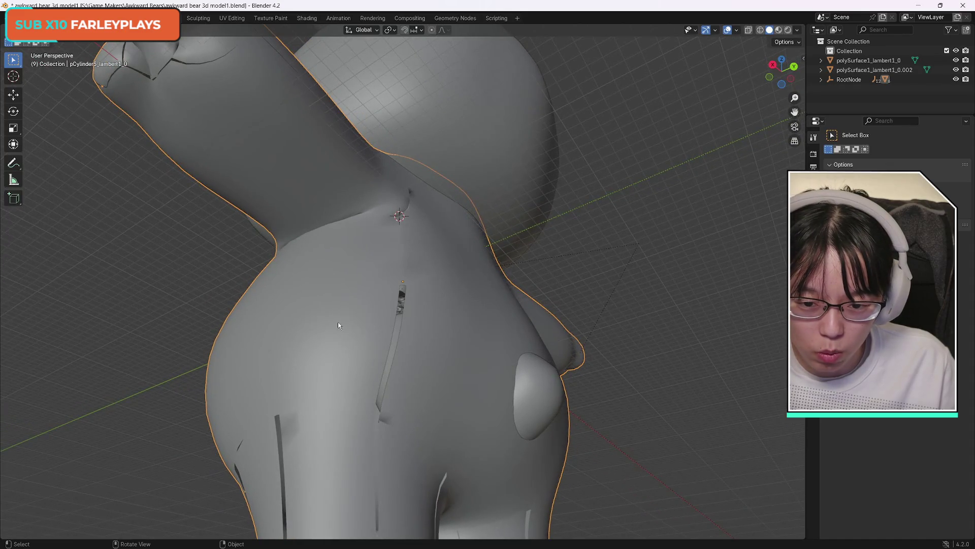
scroll(360, 330, "up", 2)
left_click(30, 30)
left_click(57, 54)
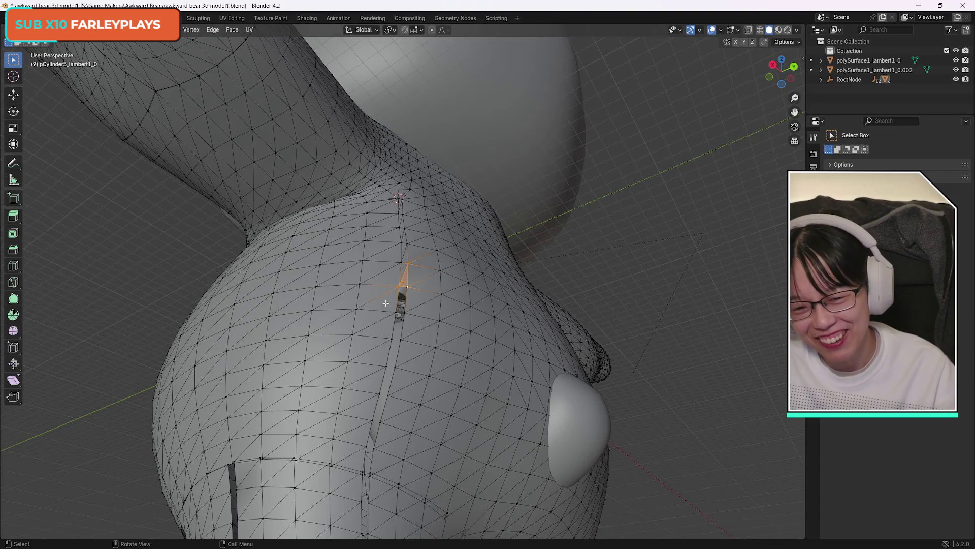
Step: Select vertices at the hole's edge and try a fill with F, then undo it
scroll(386, 303, "up", 5)
scroll(406, 389, "down", 4)
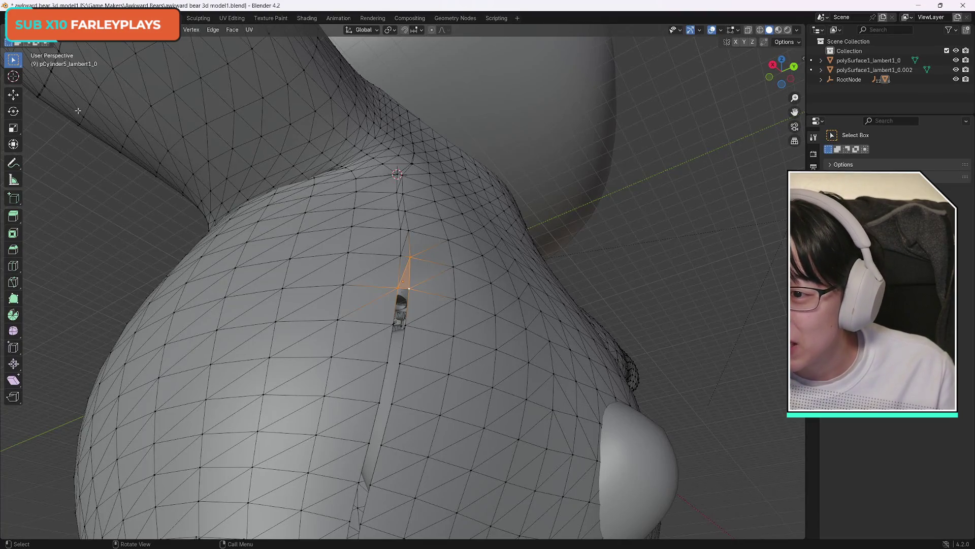
left_click(212, 30)
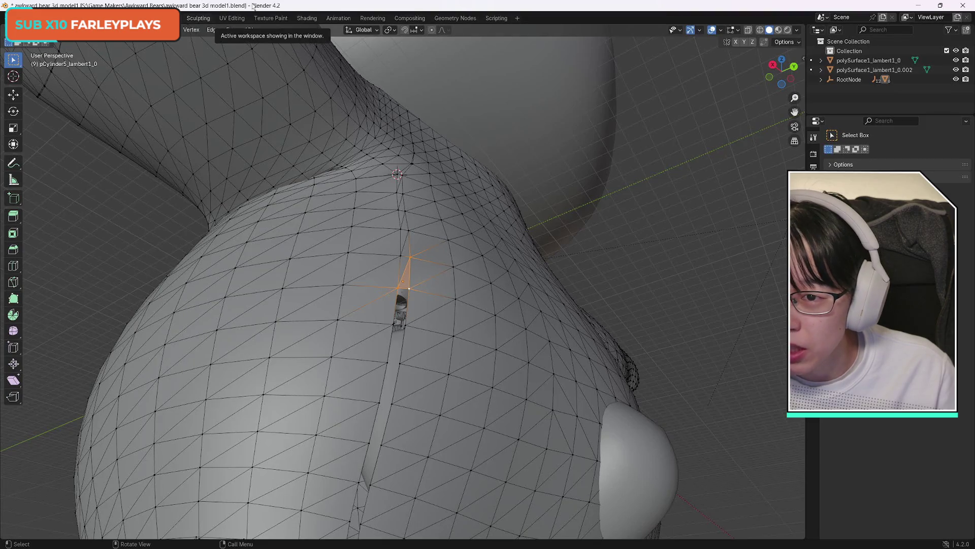
left_click(400, 288)
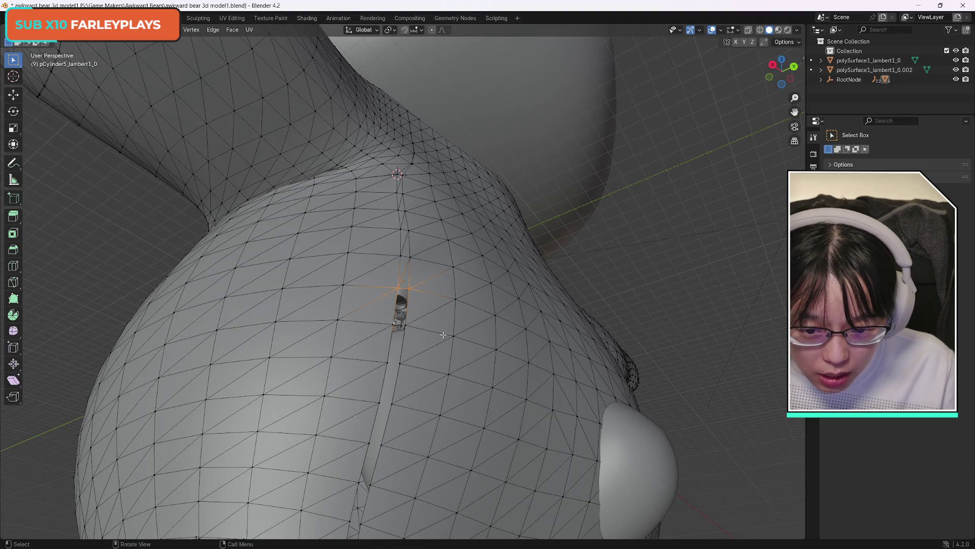
scroll(399, 350, "up", 2)
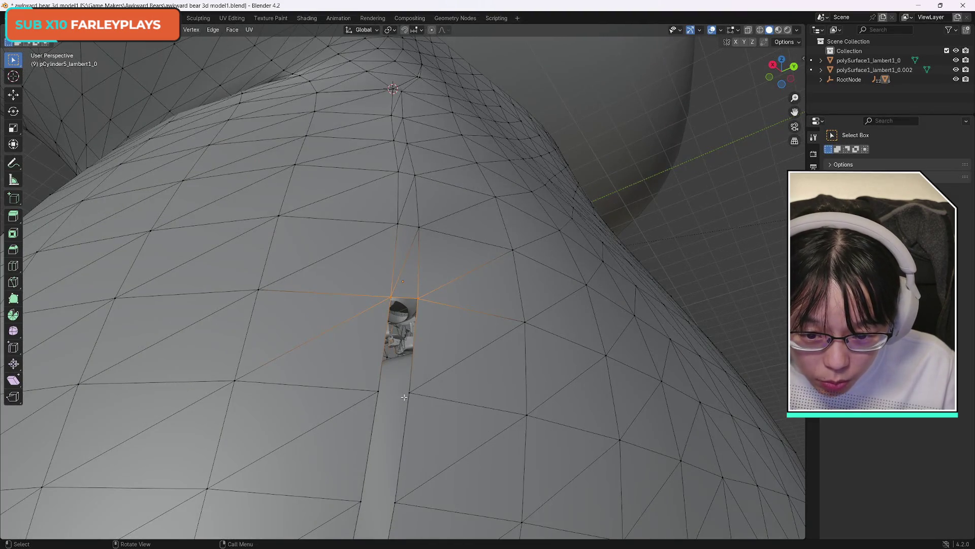
left_click(382, 390, "shift")
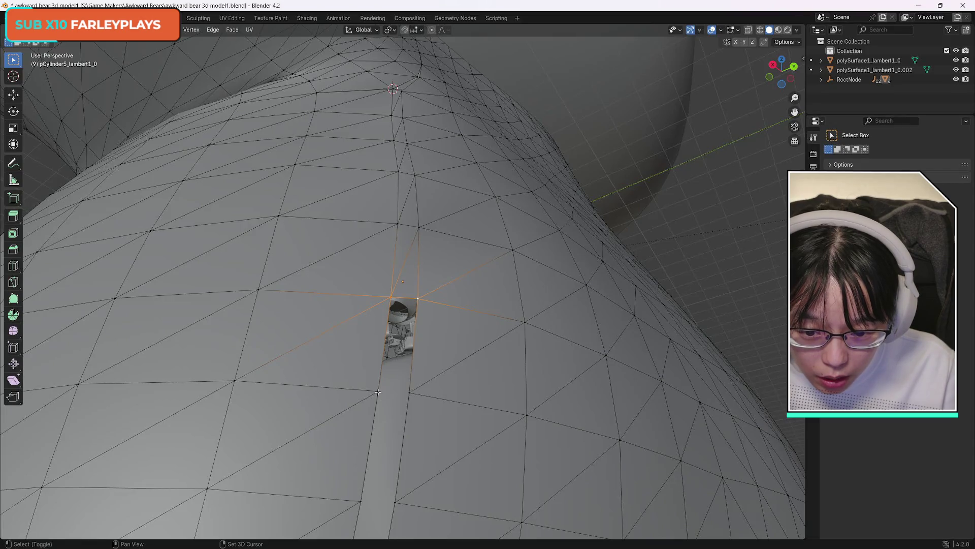
key("f")
key("ctrl+z")
key("ctrl+z")
key("ctrl+z")
Step: Reselect the hole's bordering vertices, fill it with a face, and view from the X axis
left_click(378, 391, "shift")
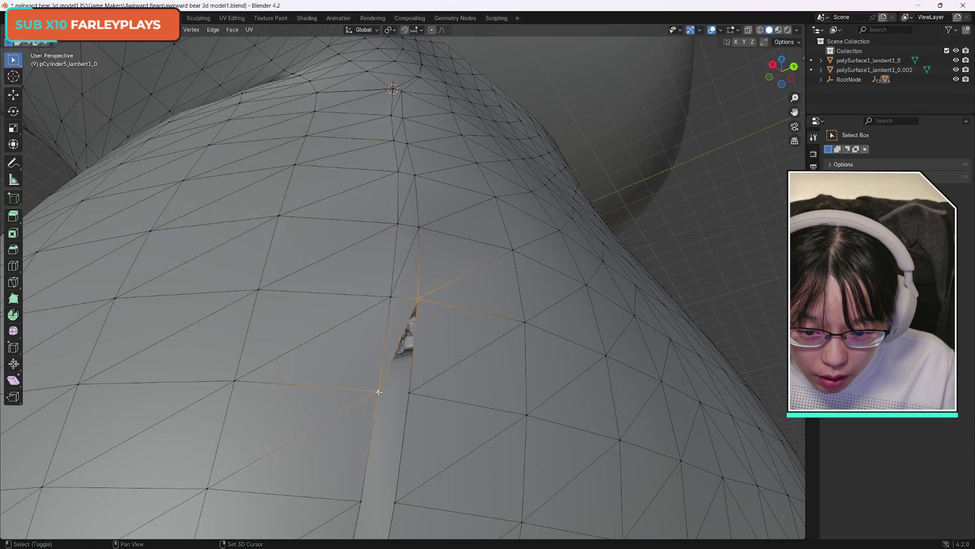
left_click(409, 392, "shift")
key("f")
key("ctrl+z")
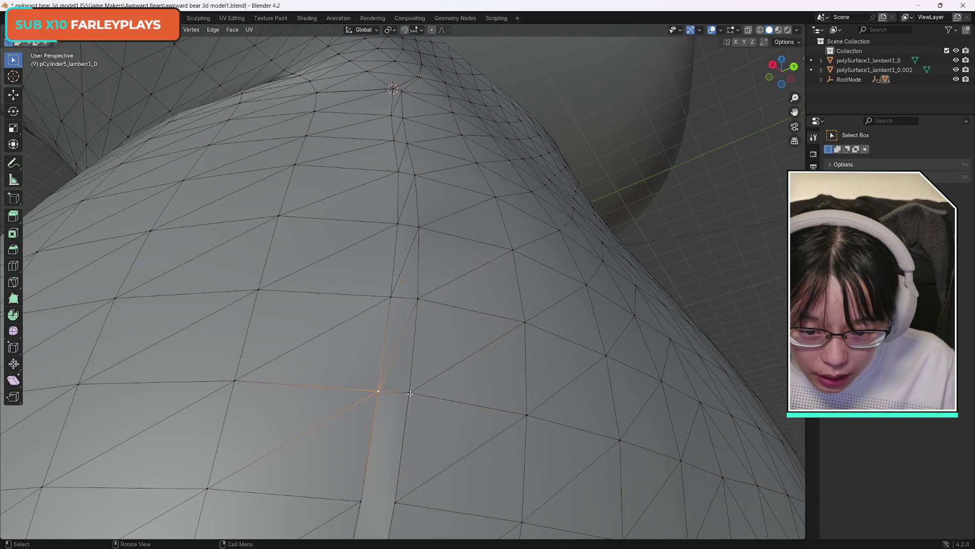
left_click(361, 500, "shift")
key("f")
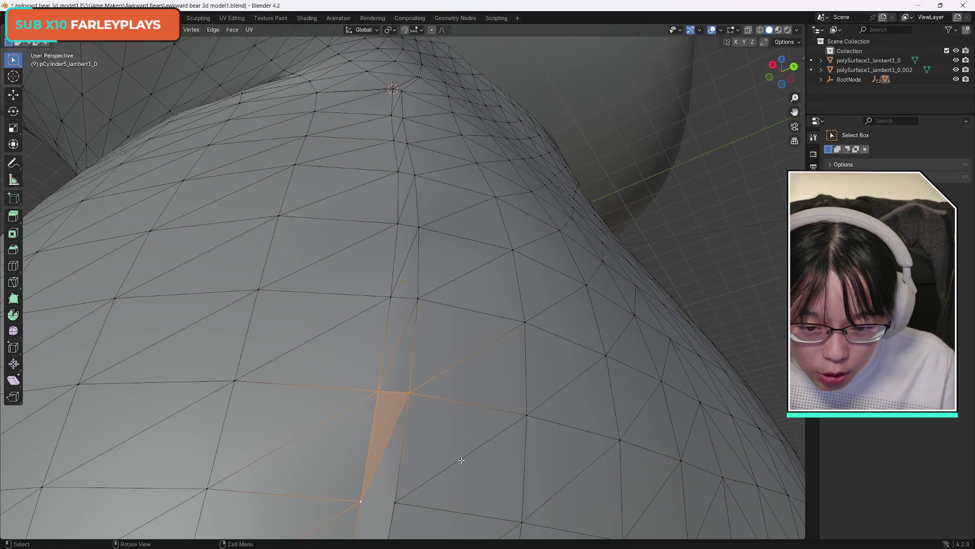
left_click(773, 66)
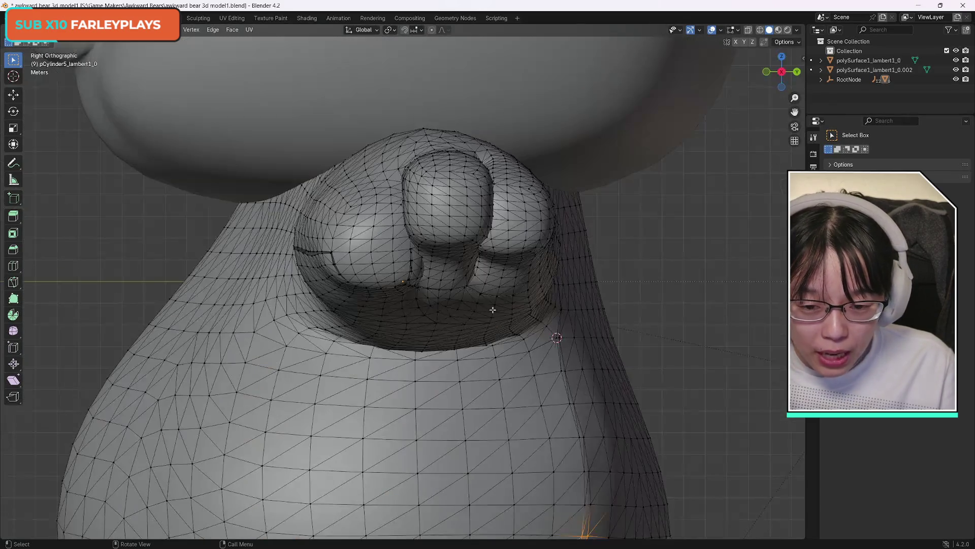
left_click_drag(777, 74, 742, 86)
scroll(486, 451, "down", 10)
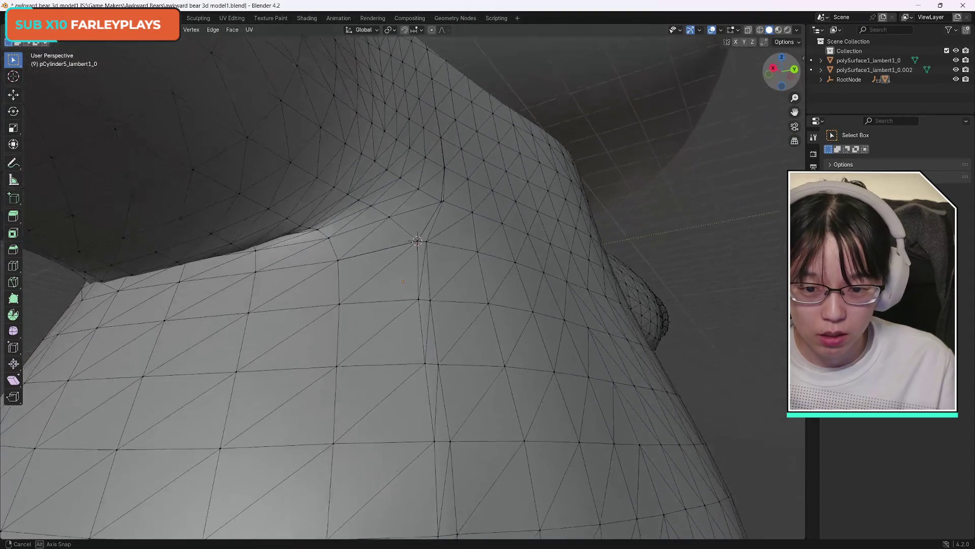
scroll(486, 450, "down", 5)
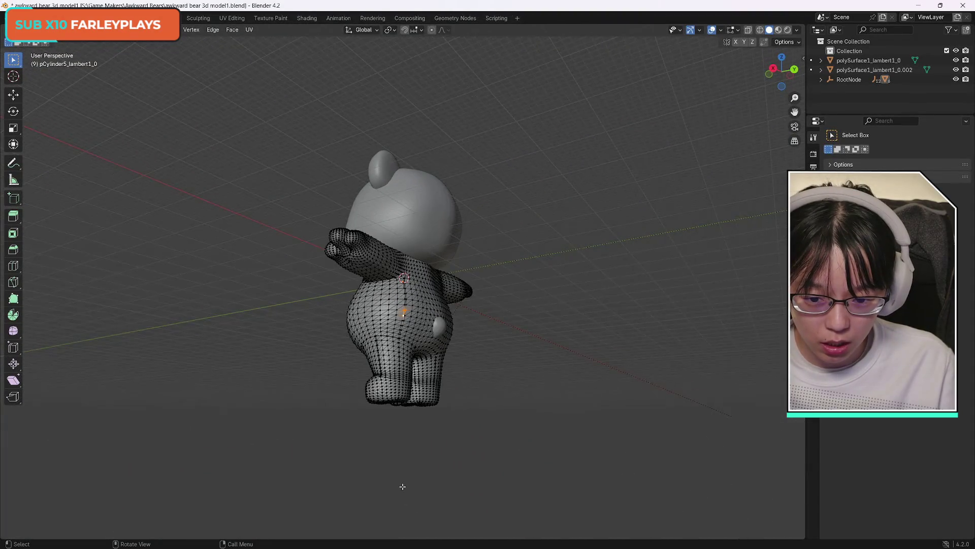
scroll(403, 486, "up", 3)
left_click(46, 30)
left_click(59, 44)
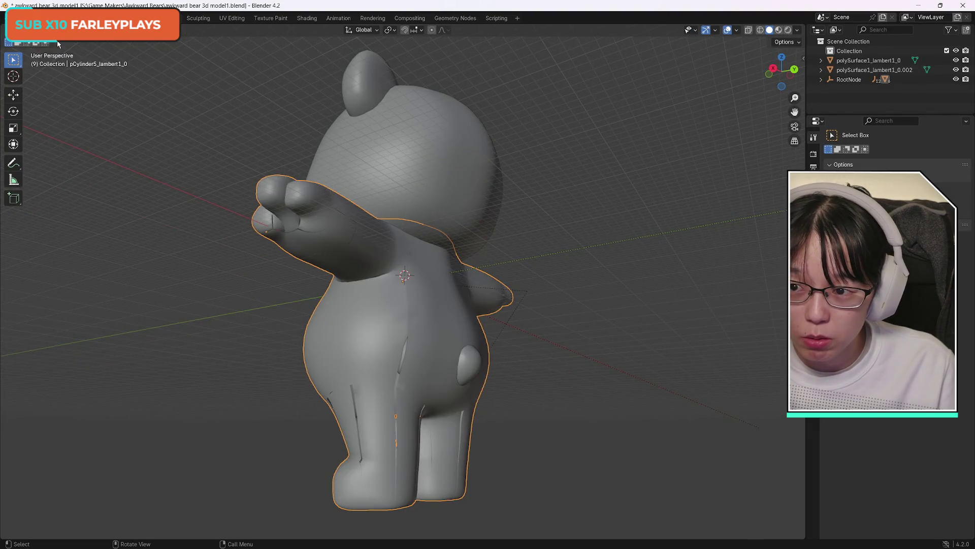
Step: Lift the bear with the Move tool, then undo so its position stays unchanged
left_click(12, 96)
left_click_drag(404, 248, 403, 212)
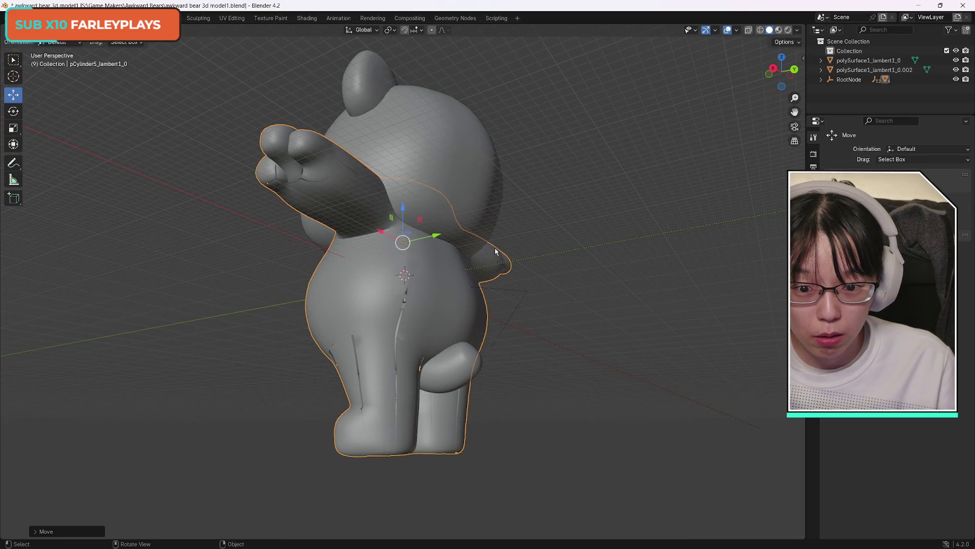
key("ctrl+z")
Step: Open and dismiss the Apply and Add menus without changing anything
key("ctrl+a")
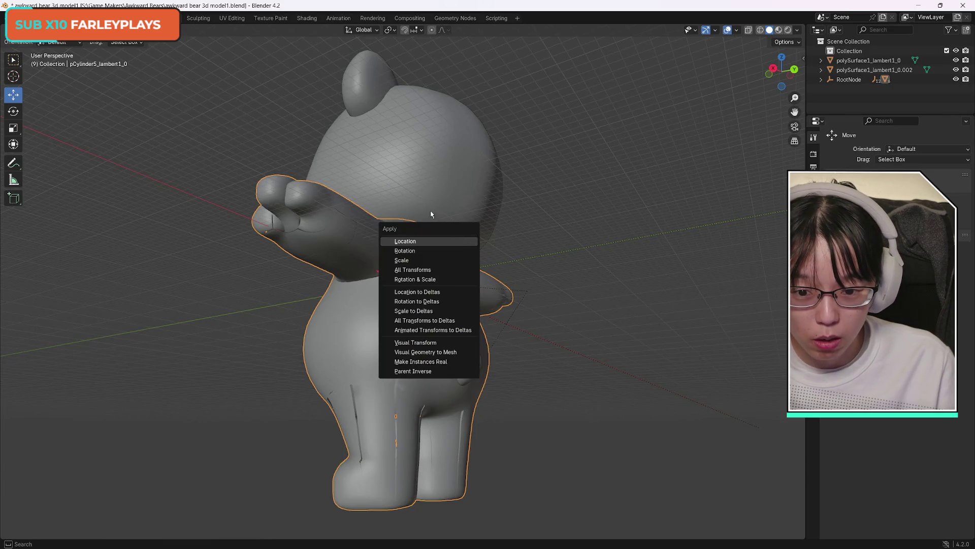
left_click(211, 193)
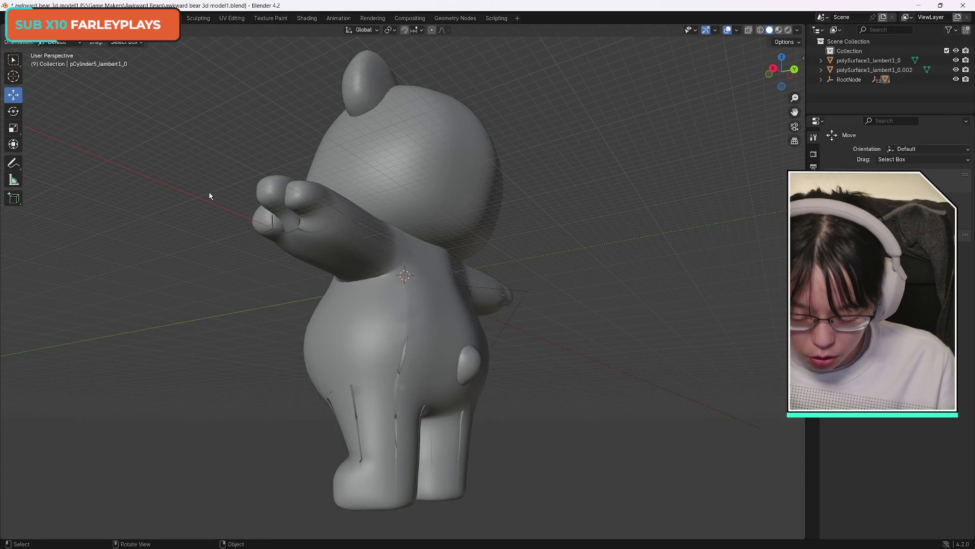
key("shift+a")
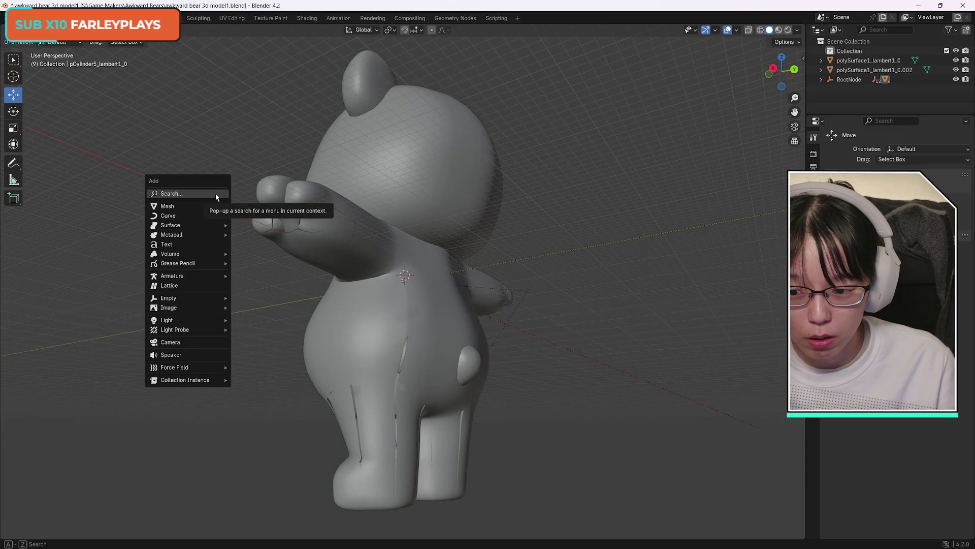
key("Escape")
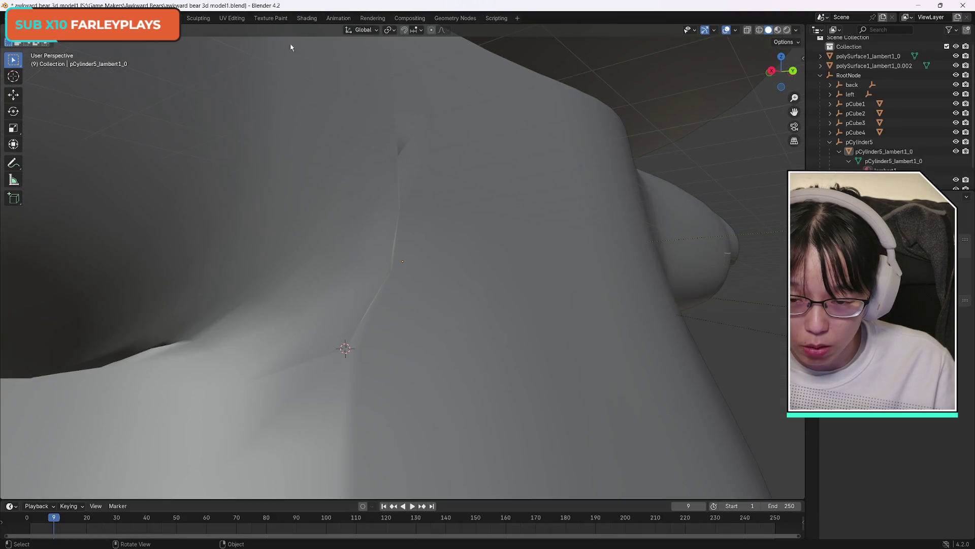
Step: Open the Apply transforms menu and close it without applying anything
scroll(371, 298, "down", 8)
scroll(404, 348, "up", 2)
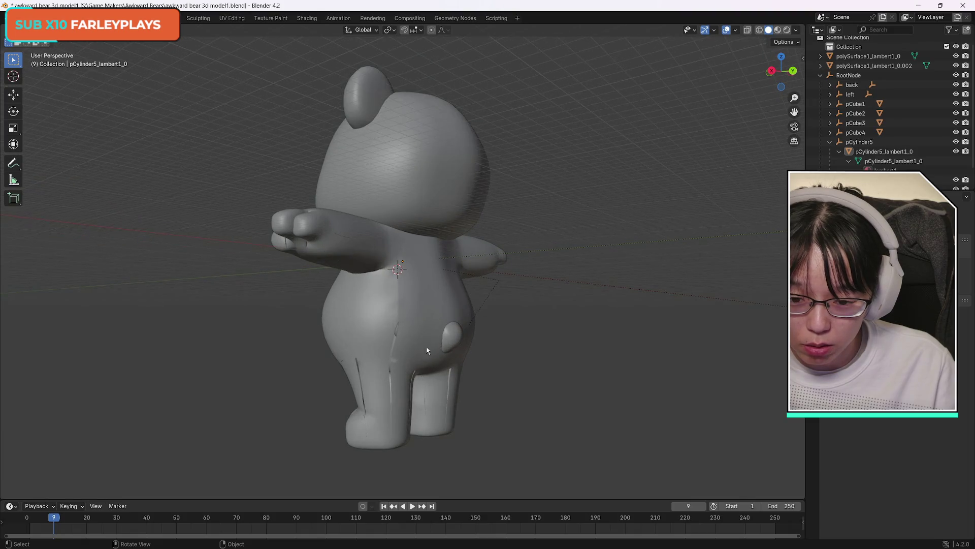
key("ctrl+a")
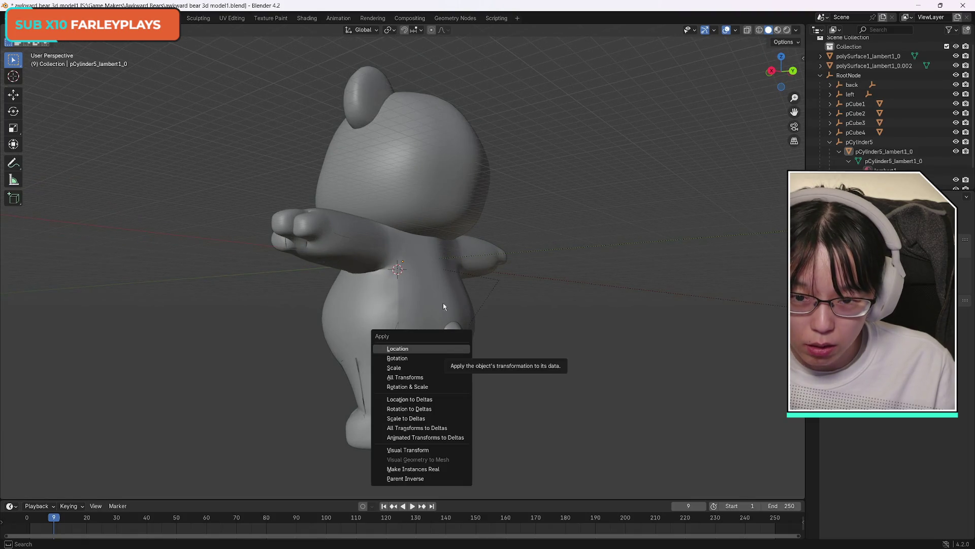
left_click(431, 388)
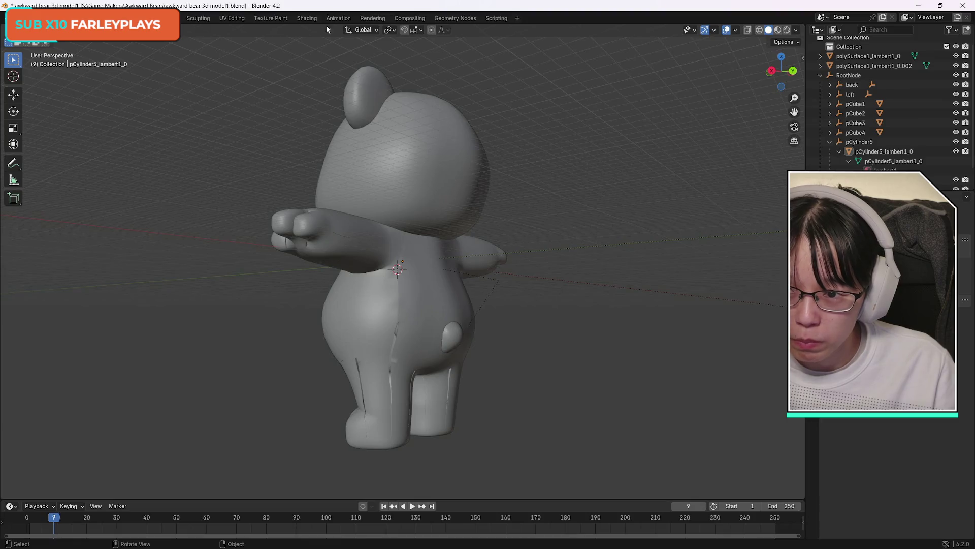
Step: With the Move tool active, orbit toward the bear and enter Edit Mode
left_click(13, 95)
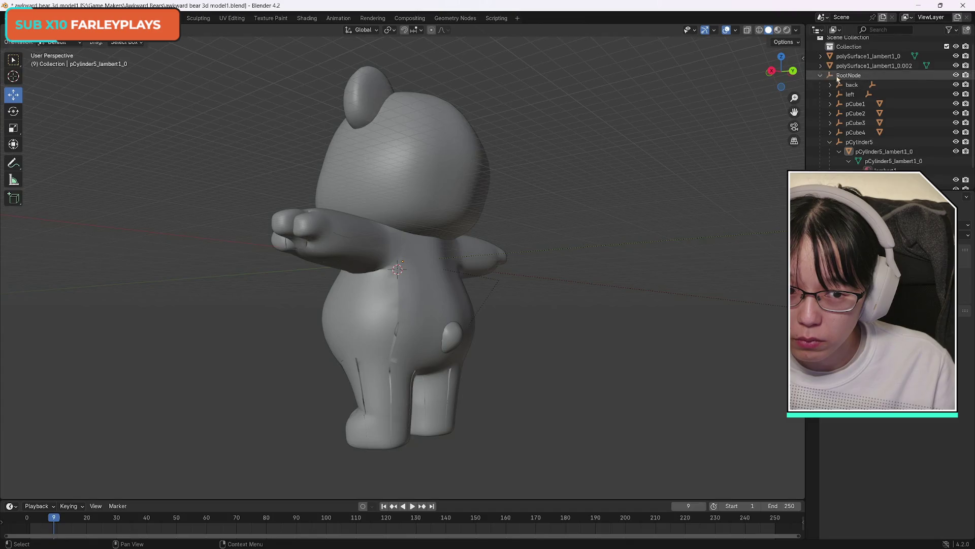
left_click_drag(781, 71, 846, 81)
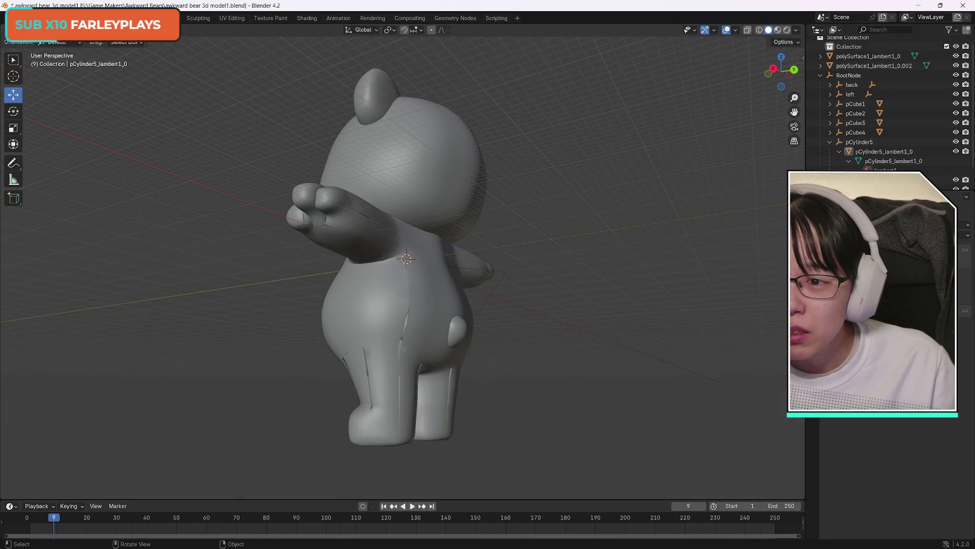
key("Tab")
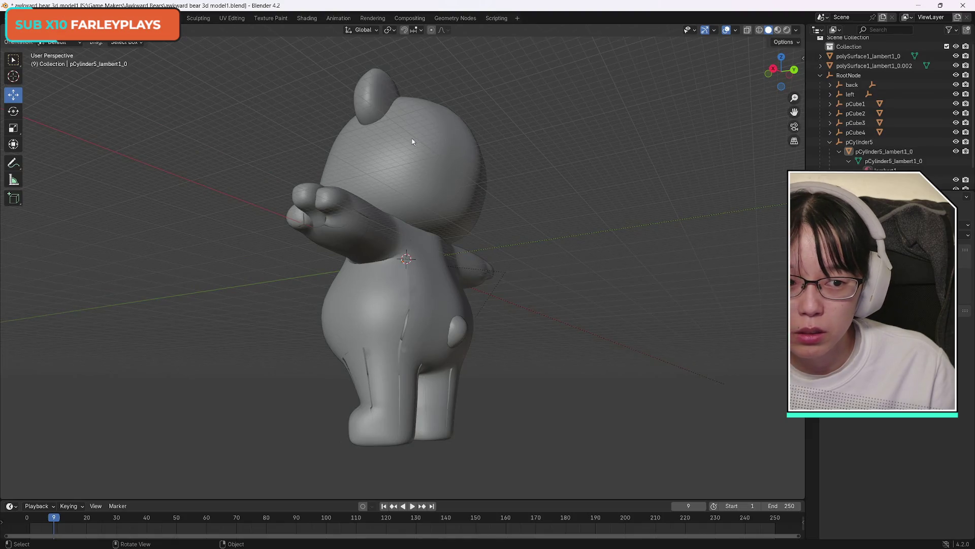
Step: Select the head piece pCube1_lambert1_0 and apply its location transform
left_click(413, 142)
key("ctrl+a")
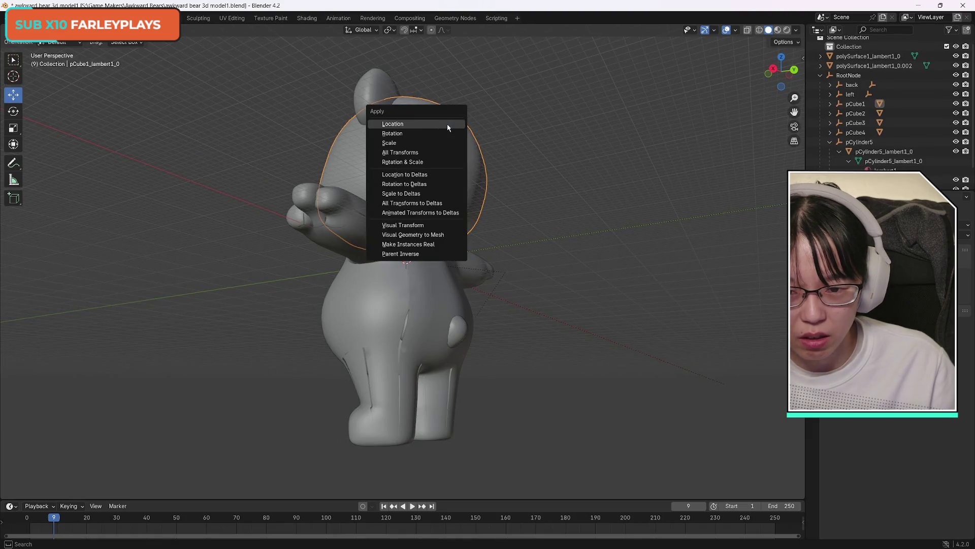
left_click(449, 125)
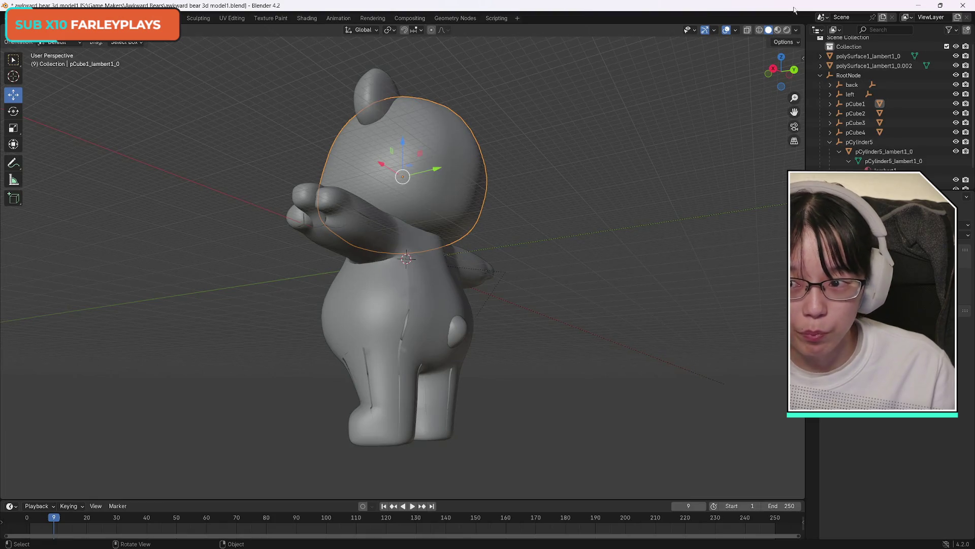
key("alt+Tab")
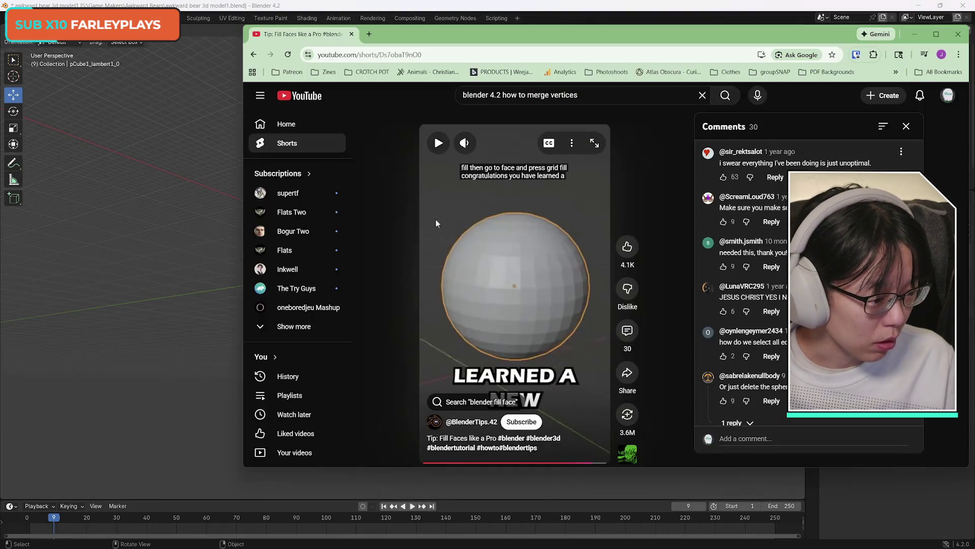
Step: Open the YouTube home page in a new tab, add a blank tab, then minimize Chrome
right_click(256, 94)
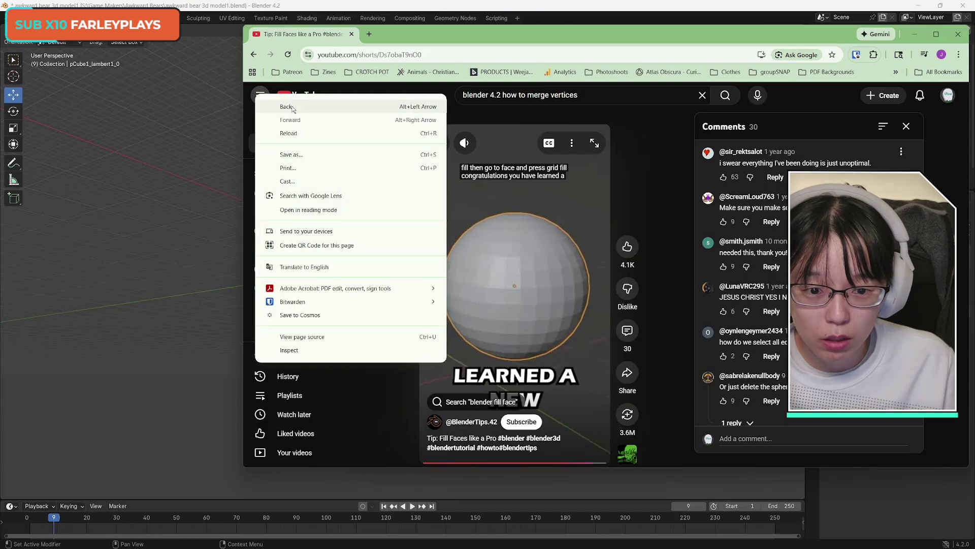
left_click(434, 219)
right_click(305, 95)
left_click(330, 102)
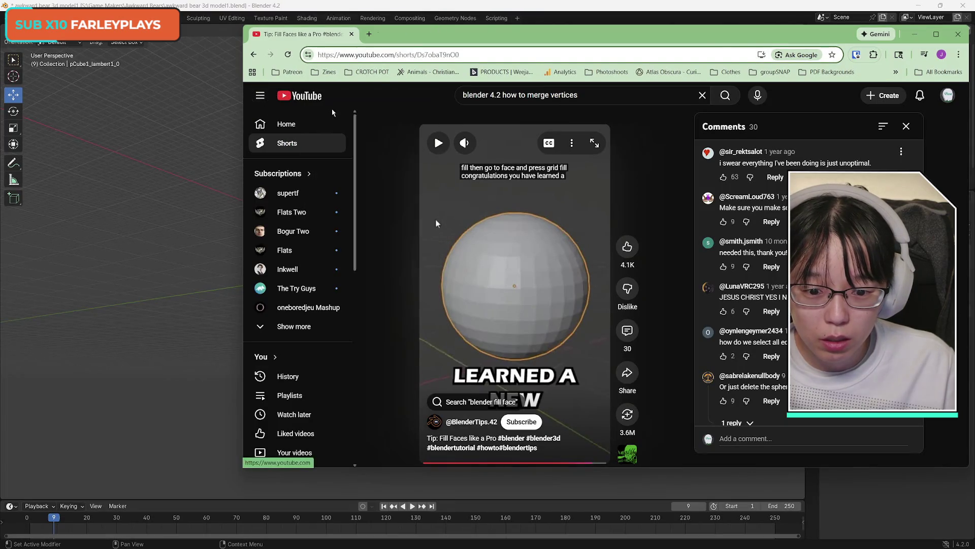
left_click(404, 34)
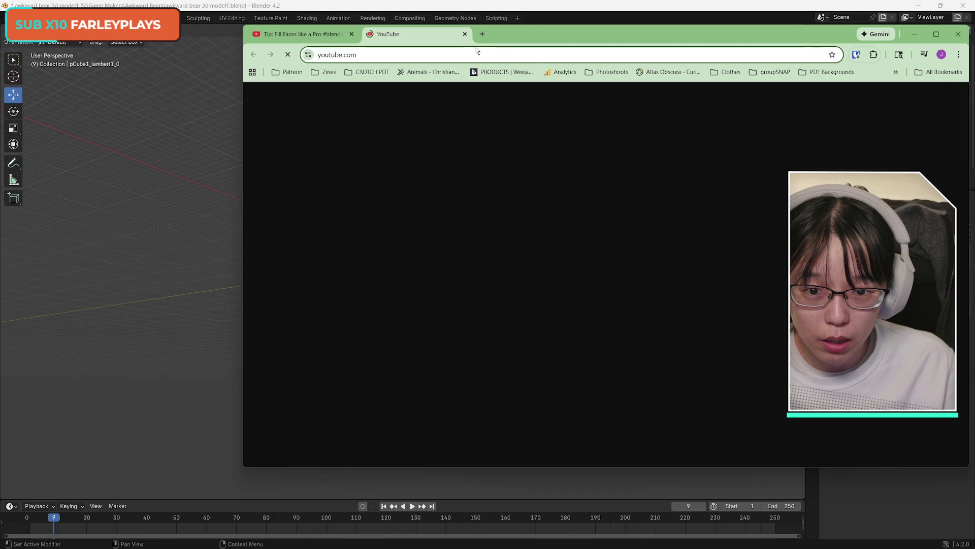
left_click(481, 34)
left_click(914, 34)
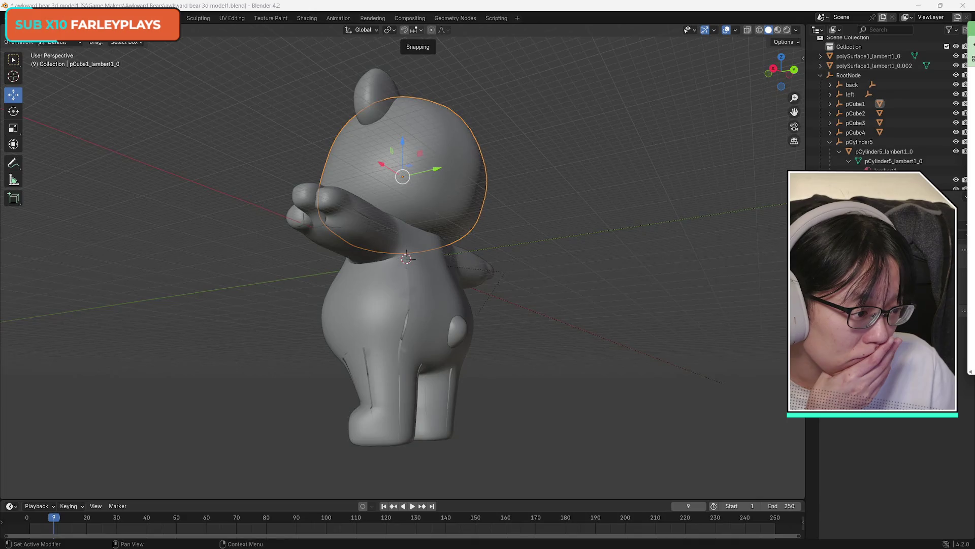
Step: Switch back to Chrome showing the 'How to select all in Blender' video result
key("alt+Tab")
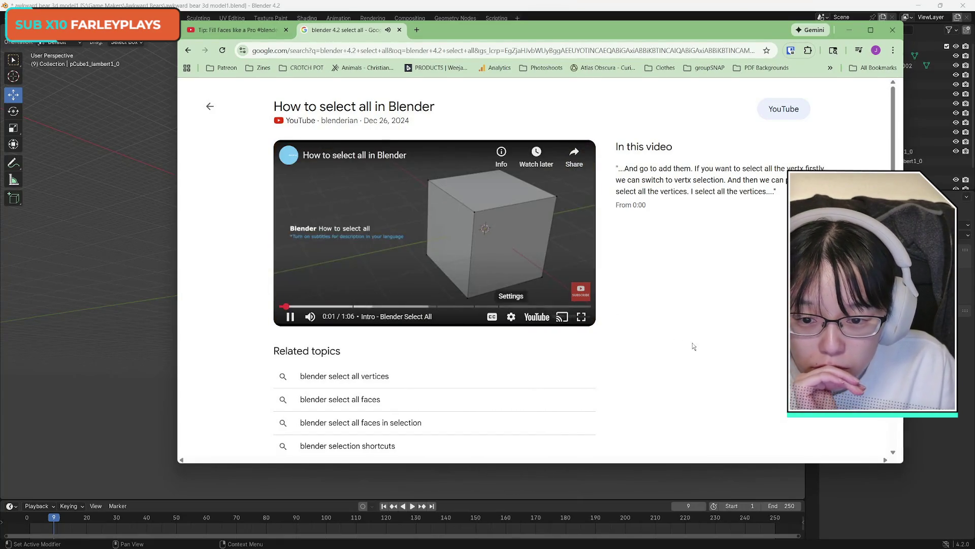
Step: Jump the select-all video to about 0:18, pause it, and minimize Chrome
left_click(365, 306)
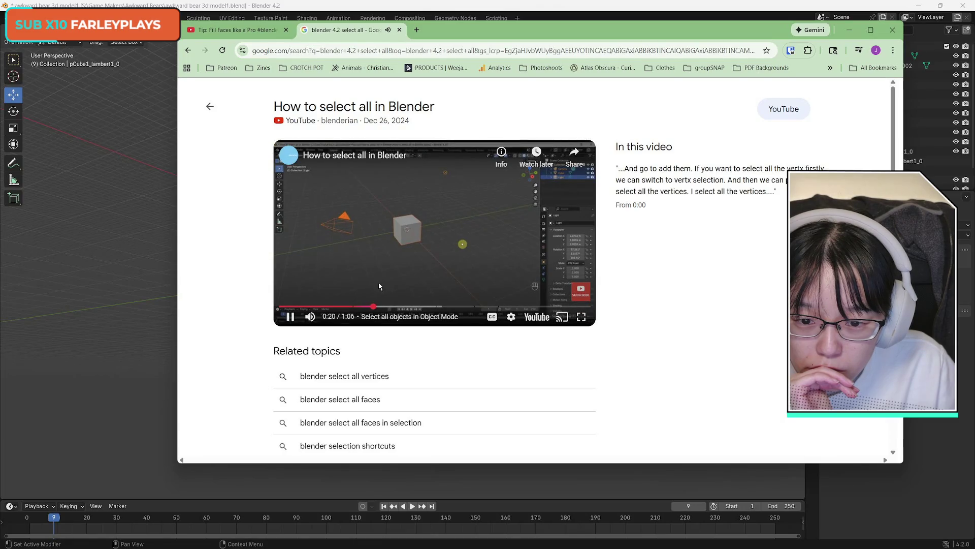
left_click(499, 290)
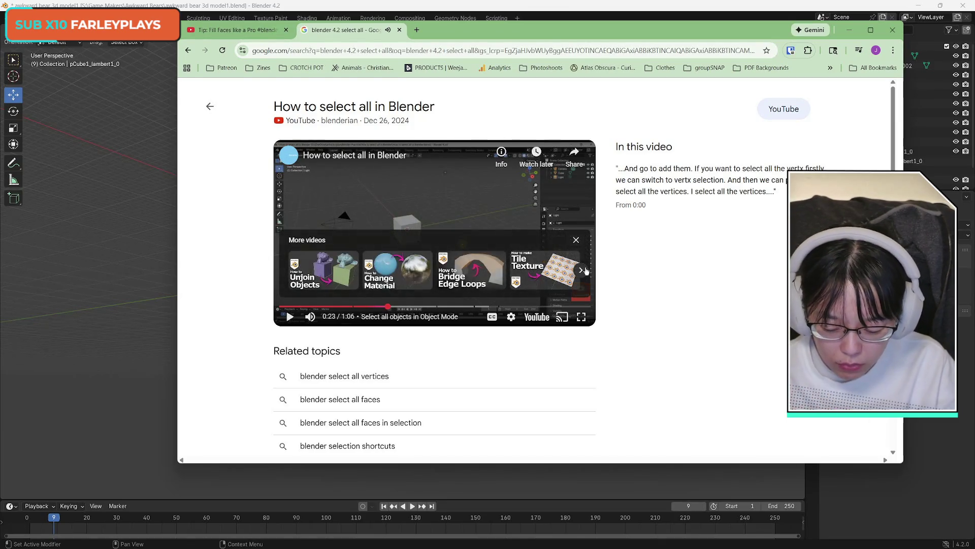
left_click(848, 30)
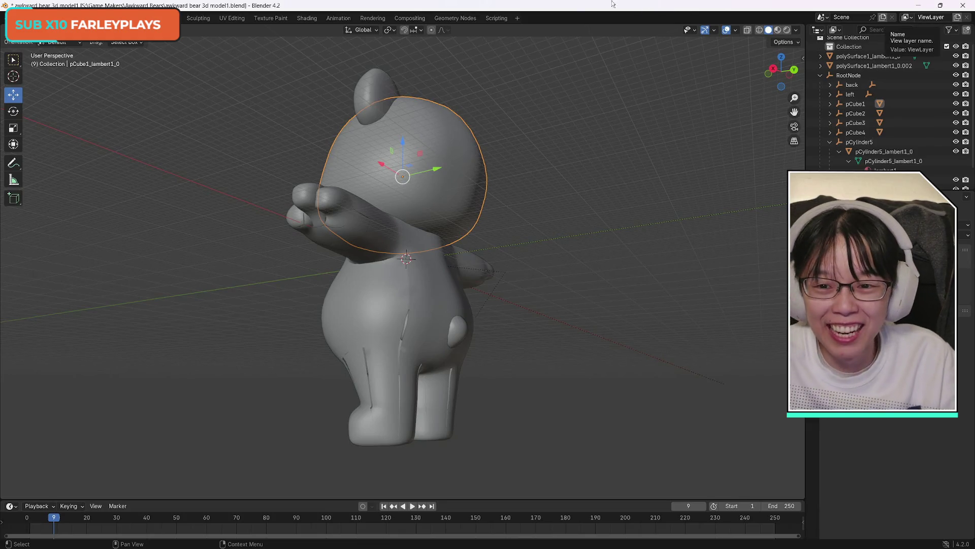
Step: Deselect the head, return to box selection in Object Mode, and orbit the bear to face forward
left_click(510, 283)
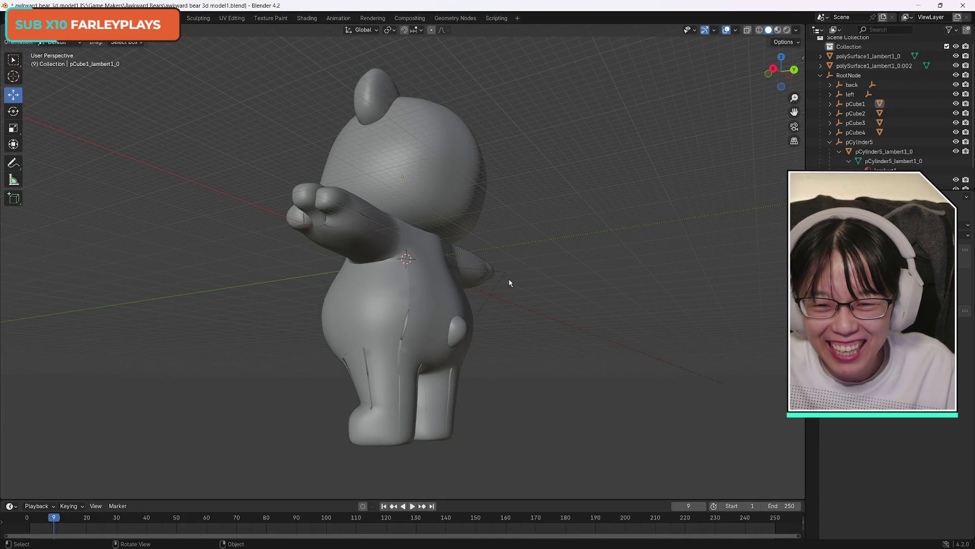
left_click(14, 61)
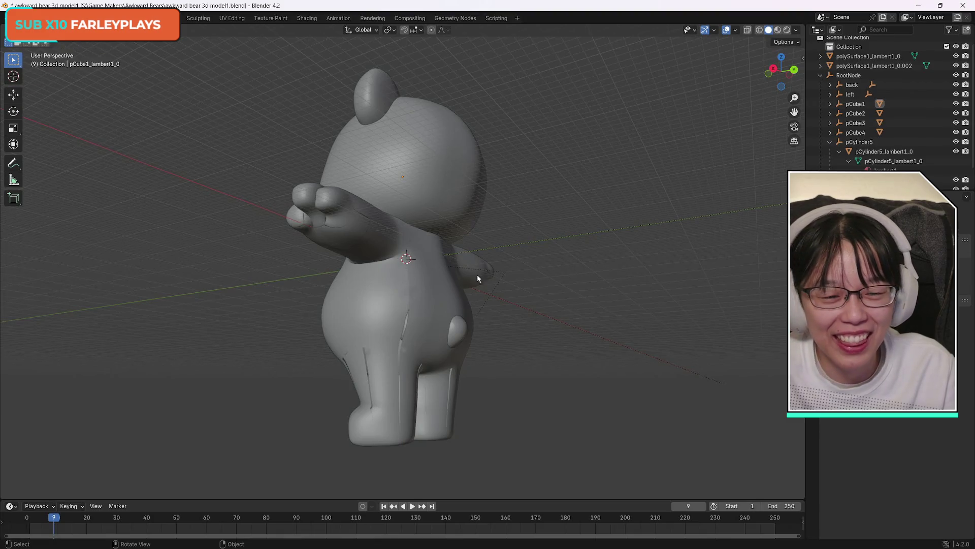
left_click_drag(782, 71, 3, 105)
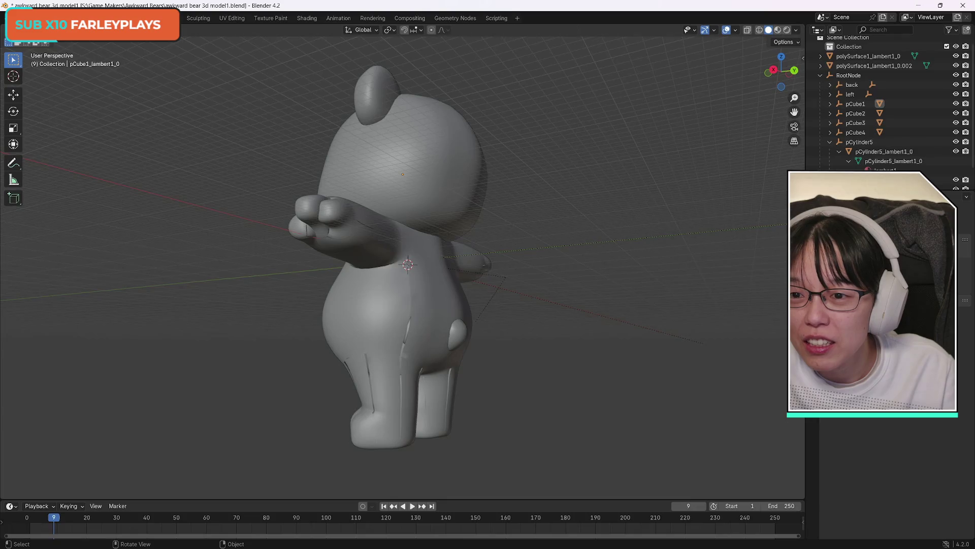
left_click(84, 29)
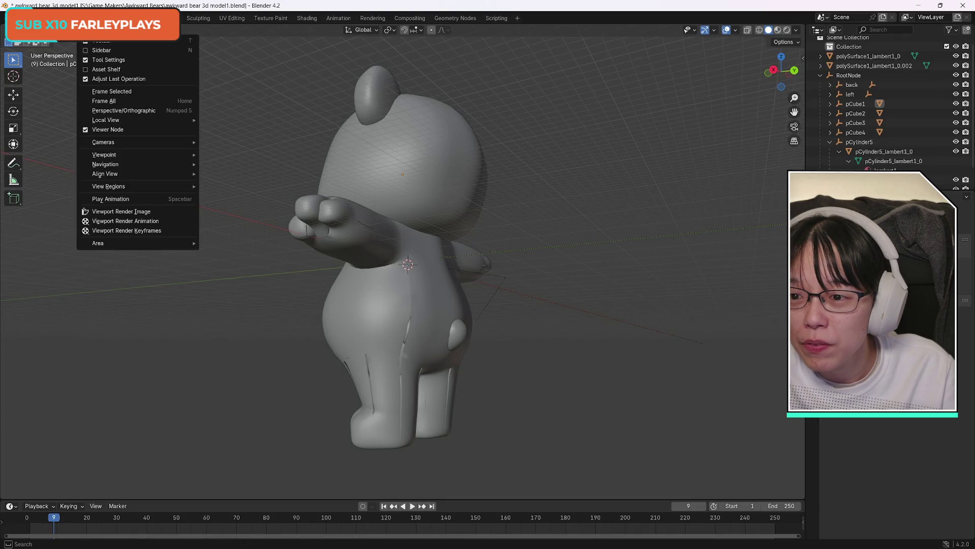
key("Escape")
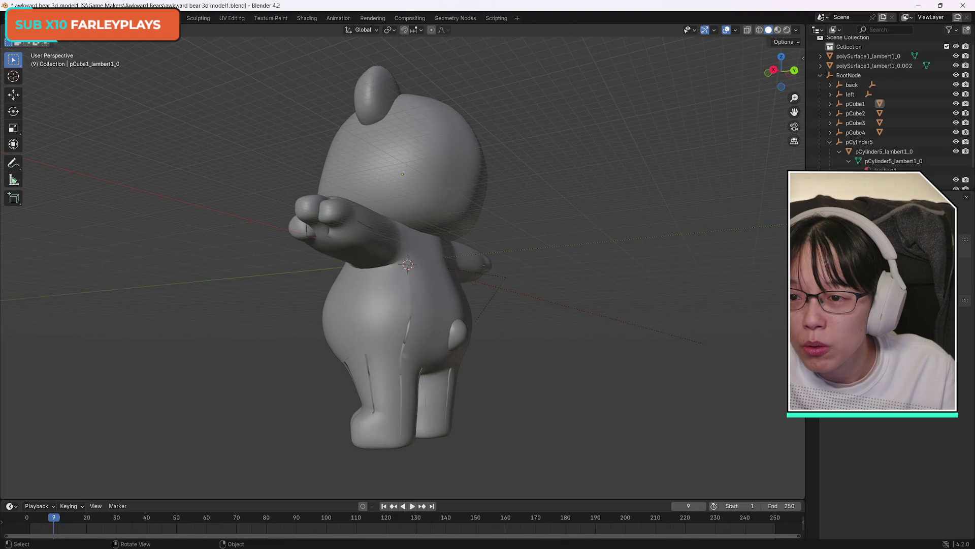
left_click(39, 30)
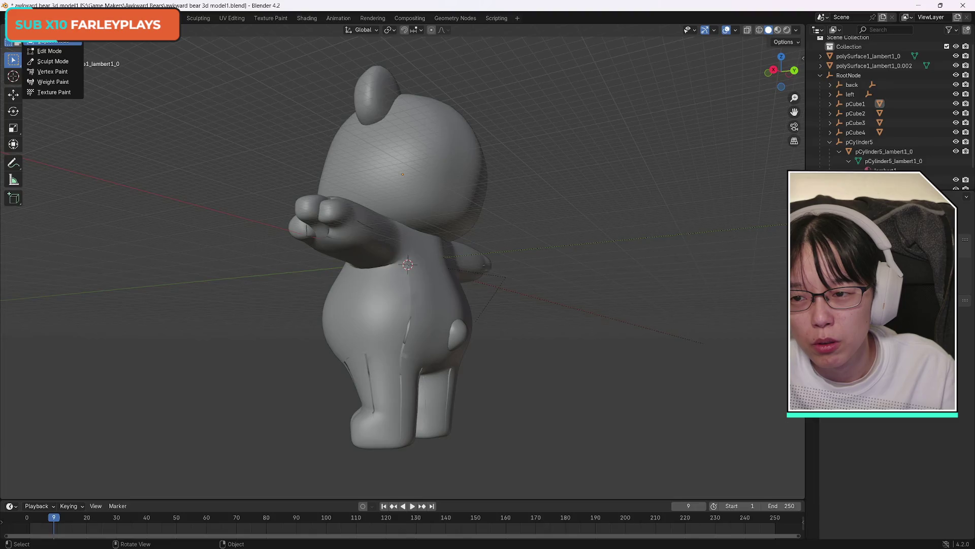
left_click(60, 42)
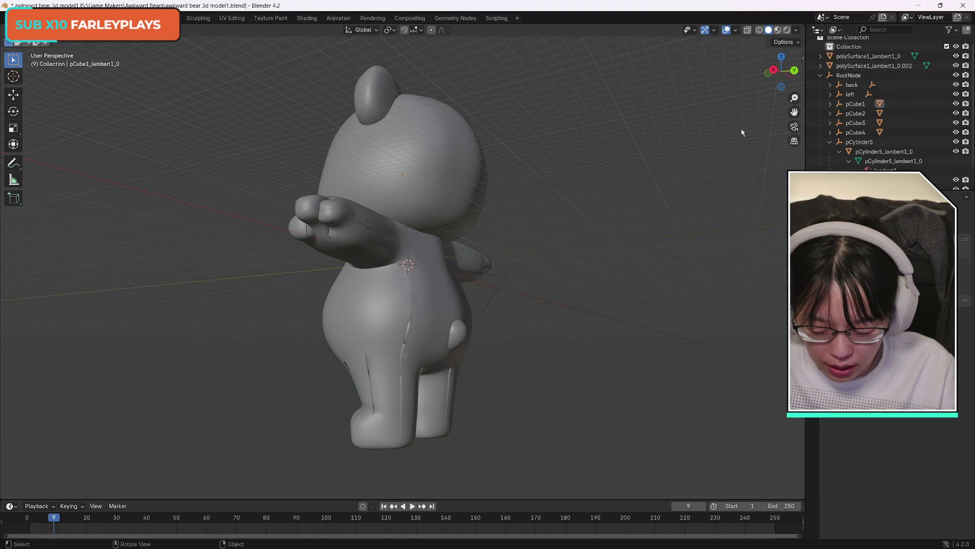
key("ctrl+a")
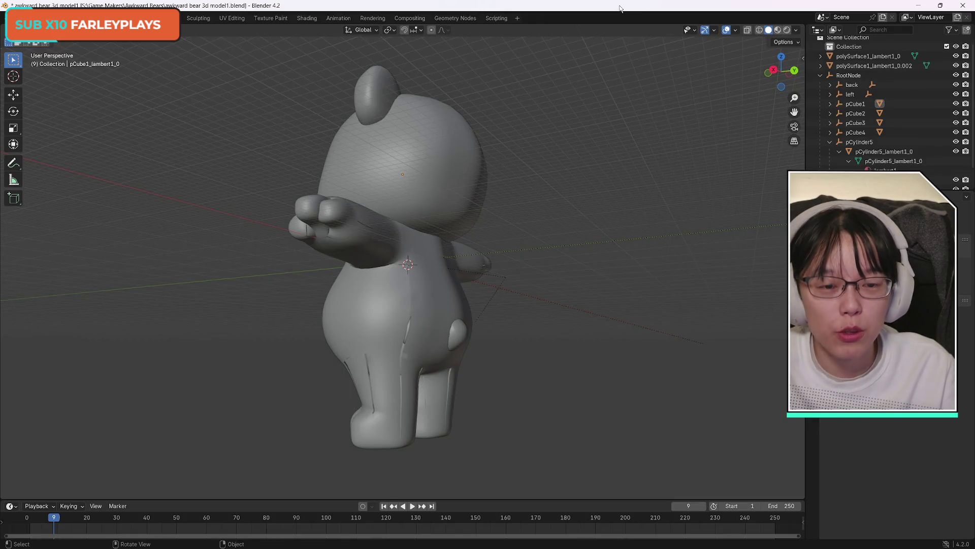
Step: Box-select all bear meshes, raise them along Z, then switch to the Sculpting workspace
left_click_drag(272, 55, 534, 405)
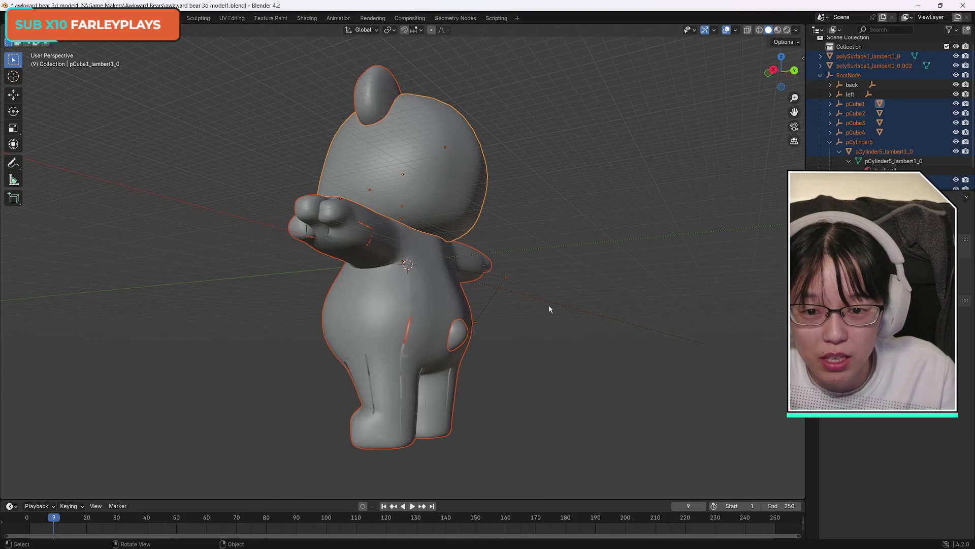
left_click(14, 94)
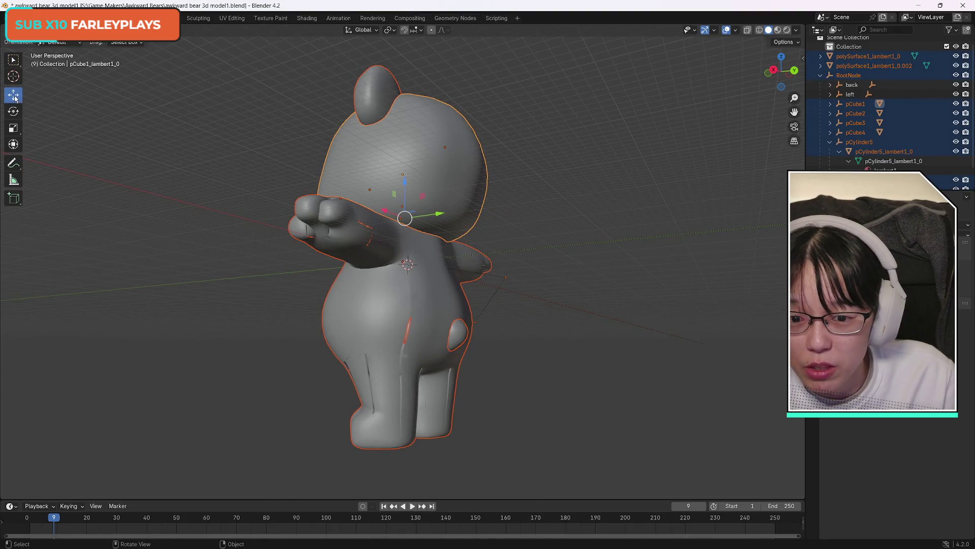
mouse_move(405, 183)
left_mouse_down()
mouse_move(399, 88)
mouse_move(404, 128)
left_mouse_up()
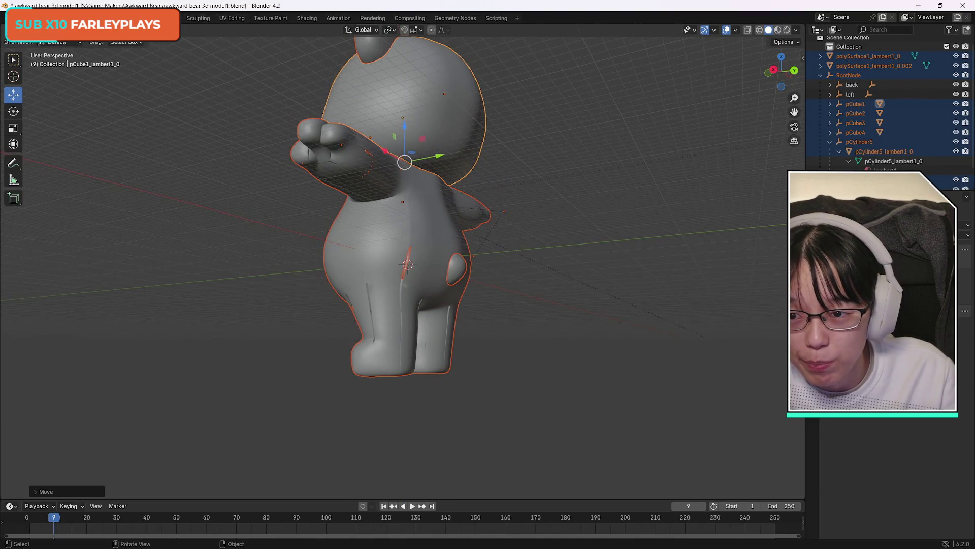
left_click(164, 18)
left_click(203, 20)
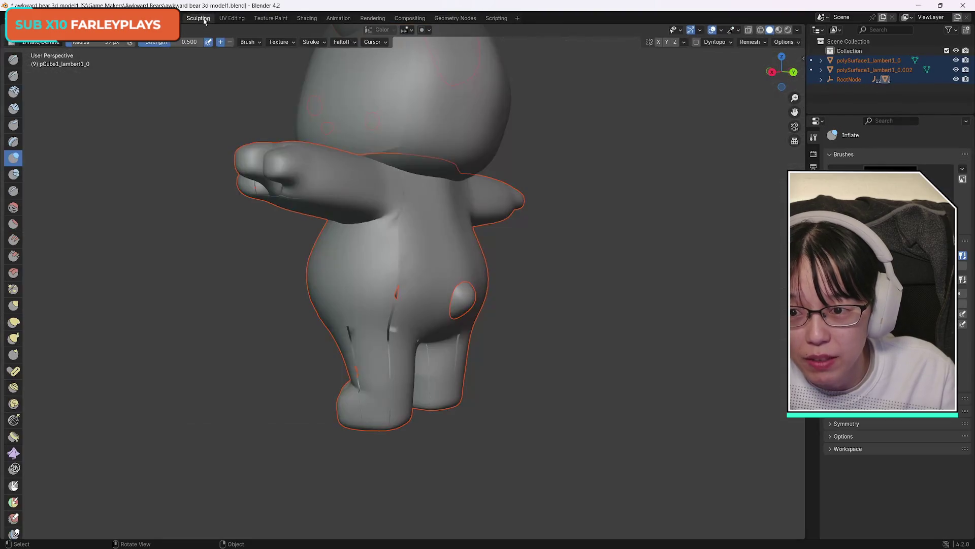
Step: Return to the Modeling workspace, zoom into the belly gap, and clear the mesh selection
left_click(164, 18)
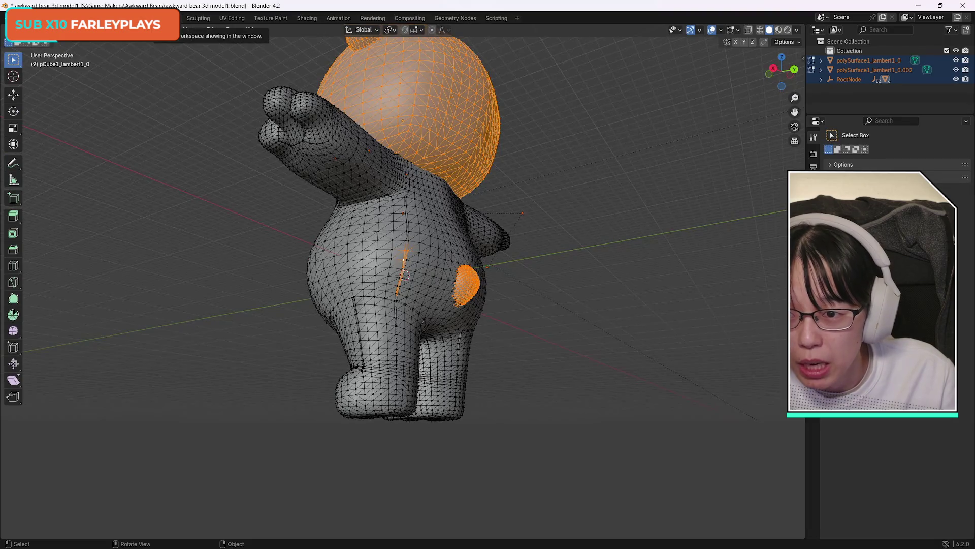
scroll(407, 296, "up", 5)
scroll(407, 296, "up", 3)
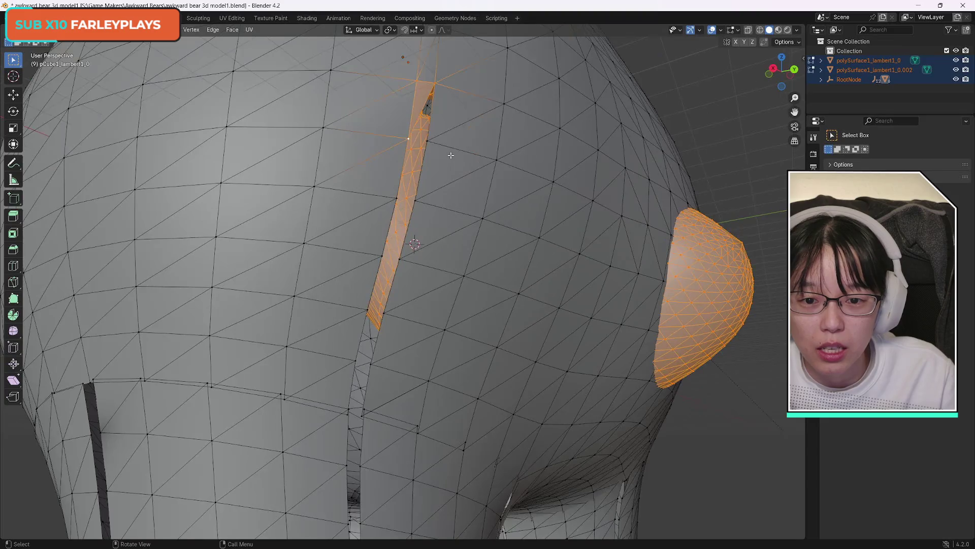
scroll(451, 156, "up", 2)
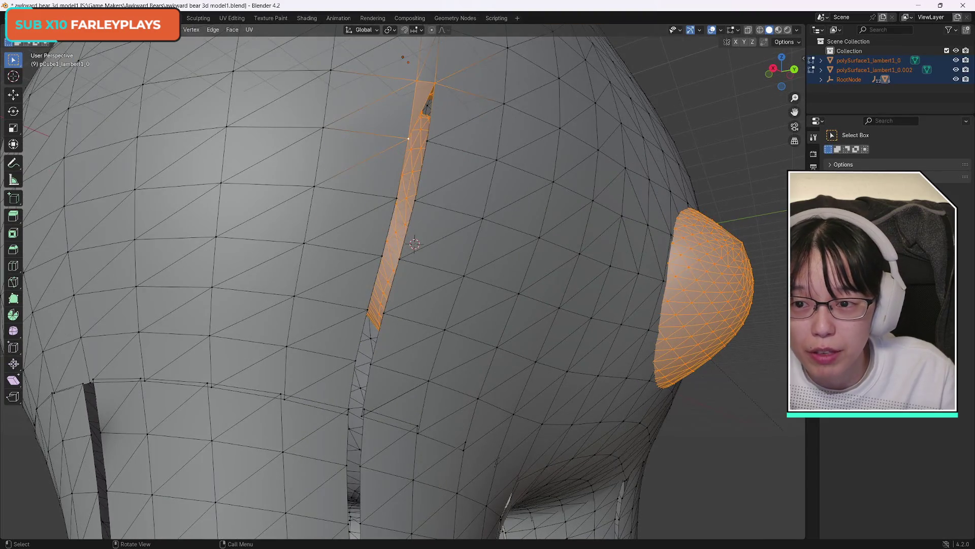
left_click(194, 31)
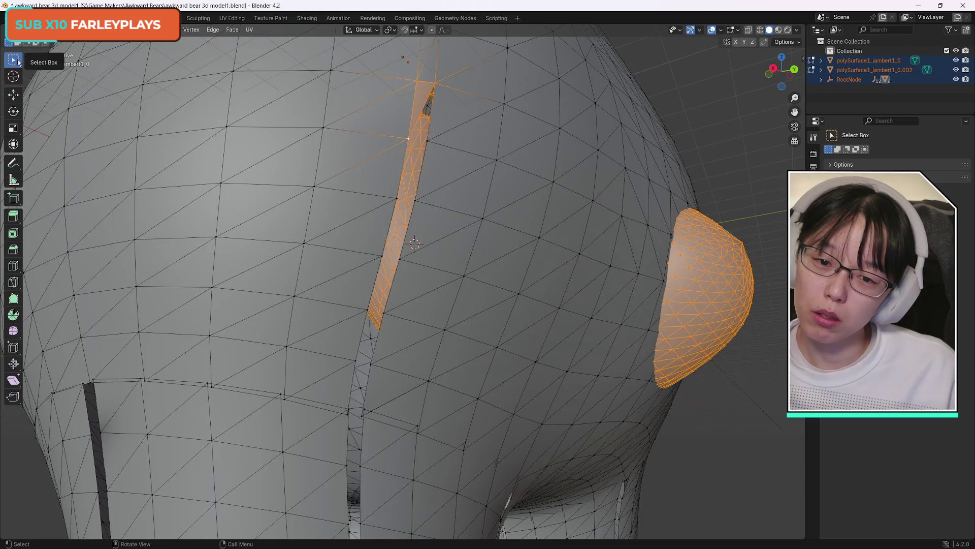
key("alt+a")
Step: Try selecting triangles of border vertices along the upper part of the belly gap
left_click(435, 83)
left_click(409, 138, "shift")
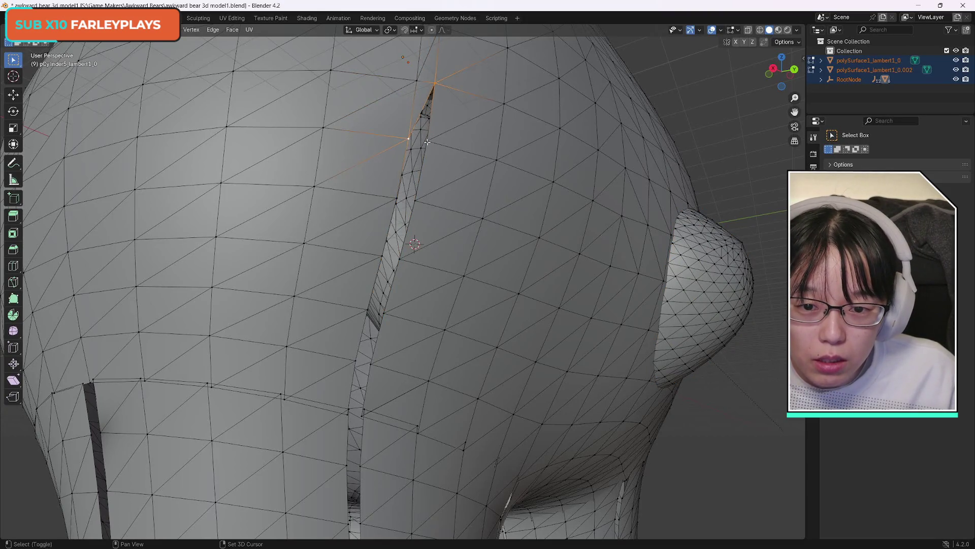
left_click(427, 140, "shift")
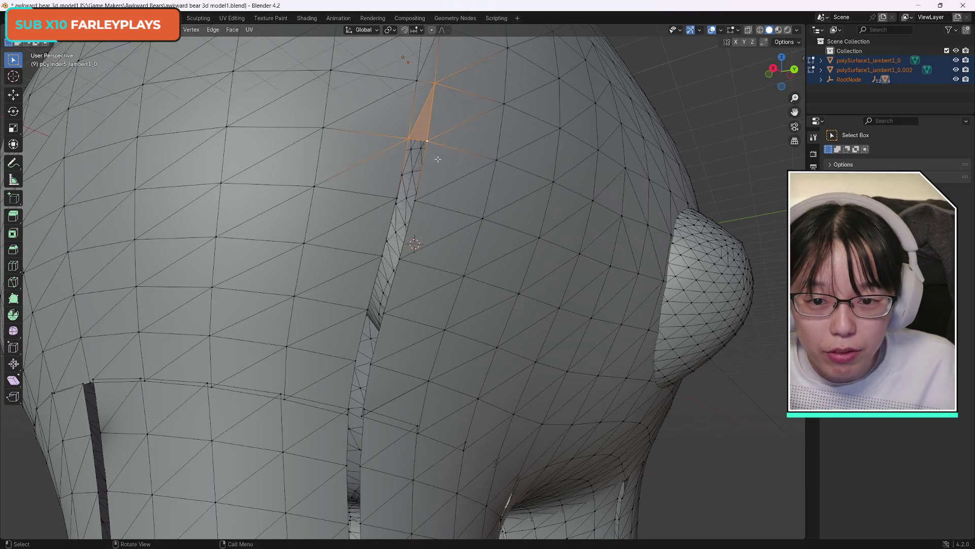
left_click(408, 138)
left_click(427, 141, "shift")
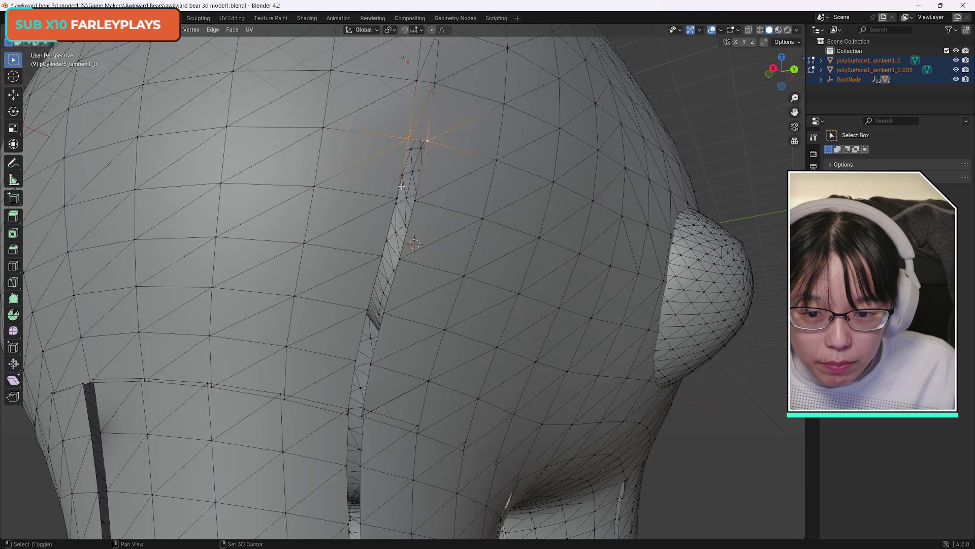
left_click(397, 198, "shift")
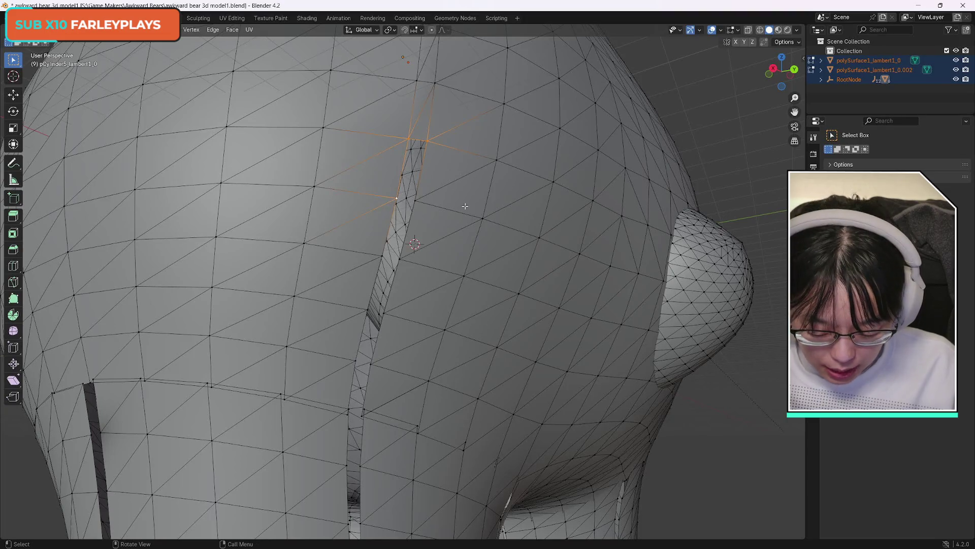
left_click(427, 140)
left_click(415, 202, "shift")
left_click(397, 198)
Step: Continue selecting vertex triangles further down the belly gap
left_click(397, 199, "shift")
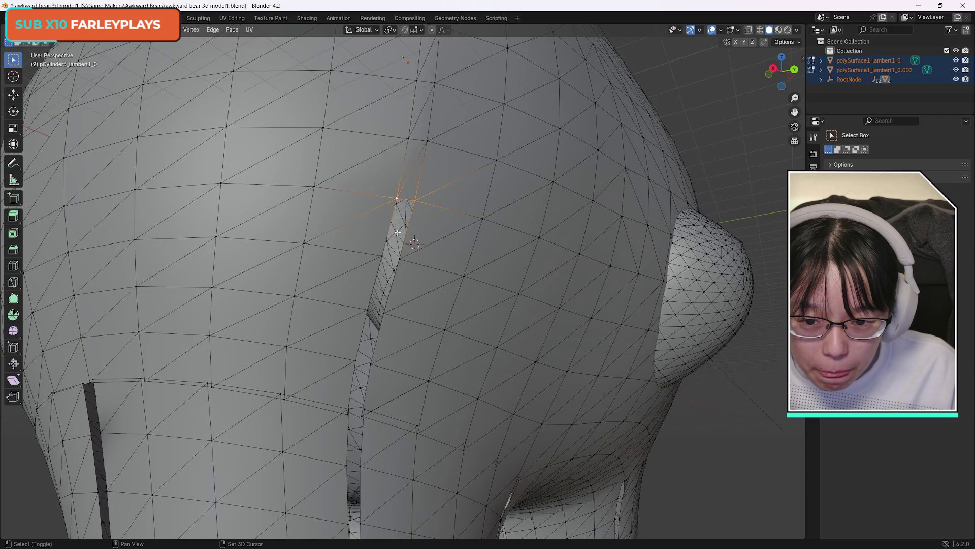
left_click(382, 255, "shift")
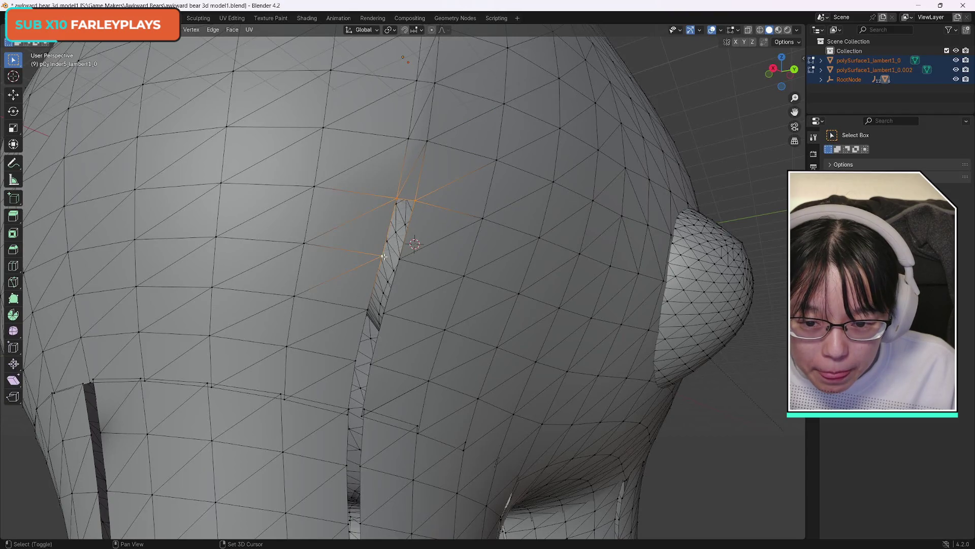
left_click(415, 199)
left_click(389, 257, "shift")
left_click(383, 256, "shift")
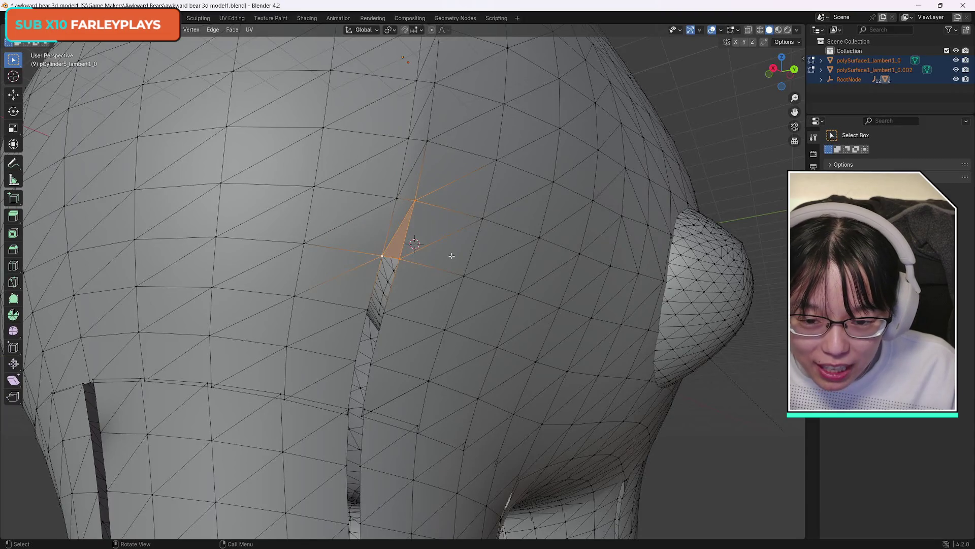
left_click(400, 259)
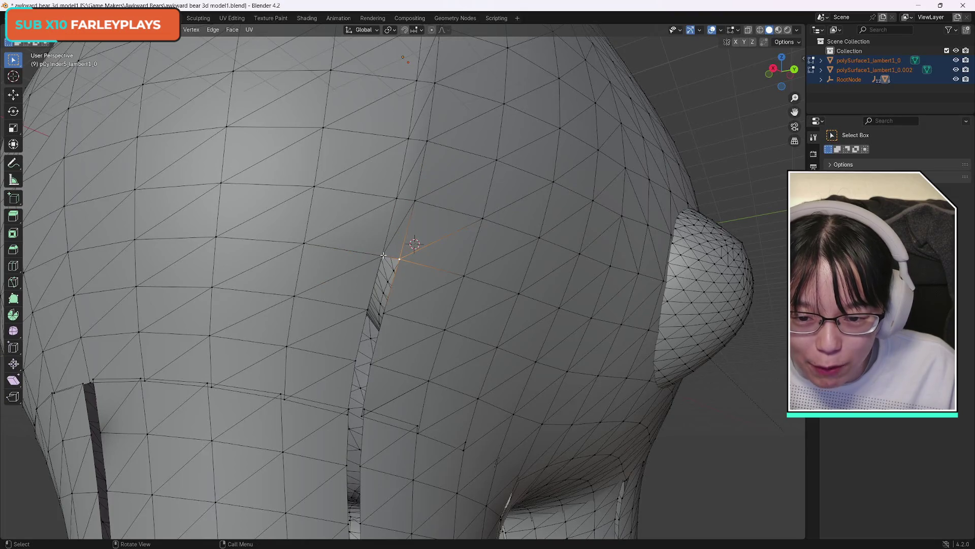
left_click(383, 256, "shift")
left_click(368, 311, "shift")
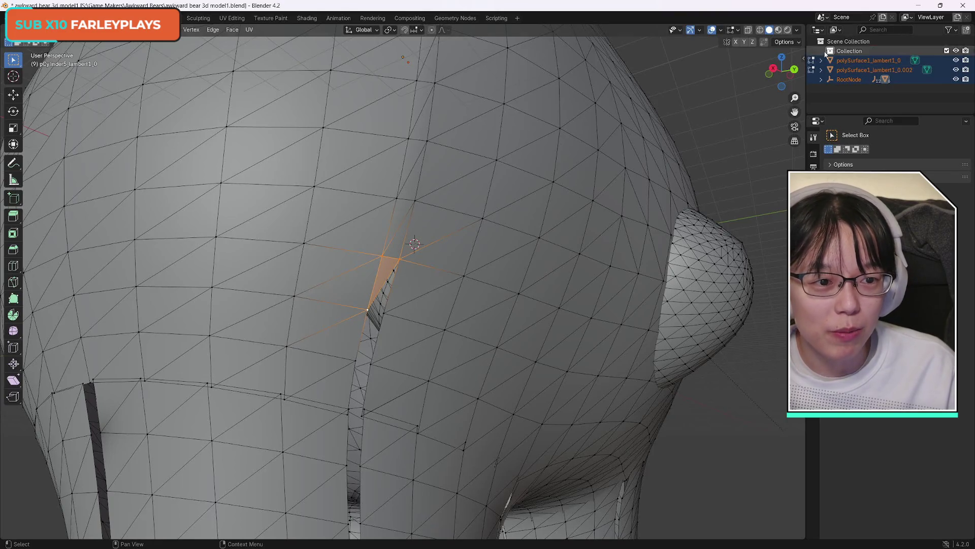
Step: Select three vertices lower on the gap and fill a triangular face between them with F
left_click_drag(784, 57, 777, 61)
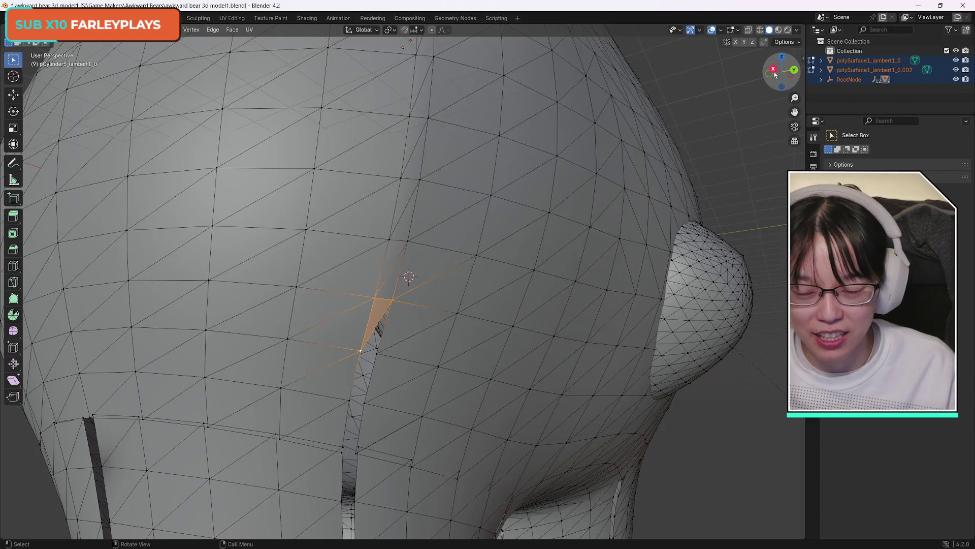
scroll(367, 429, "up", 3)
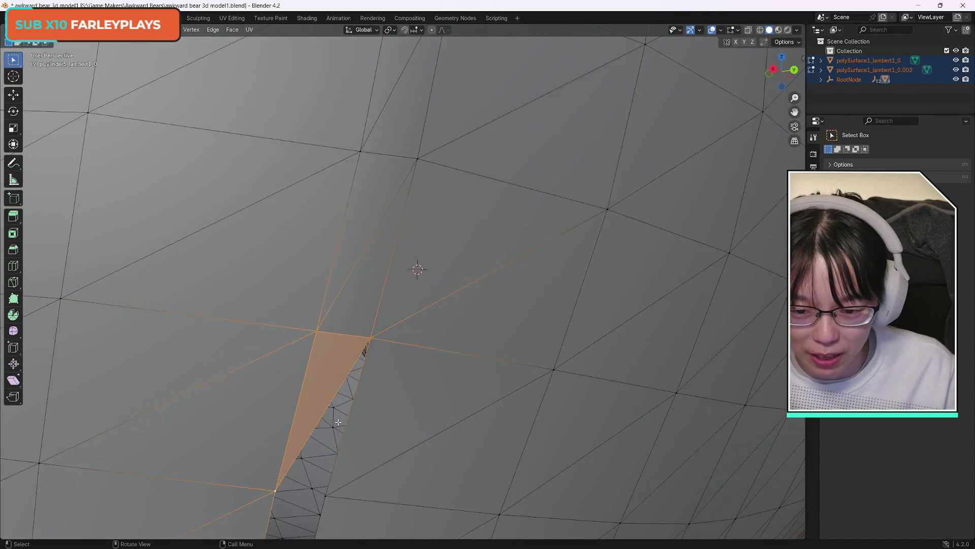
left_click(386, 311)
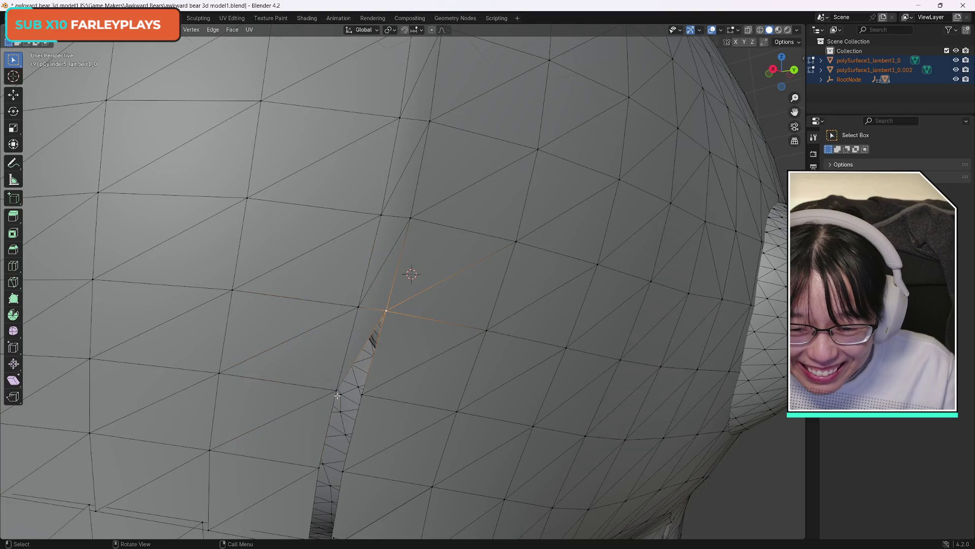
left_click(336, 390, "shift")
left_click(361, 394, "shift")
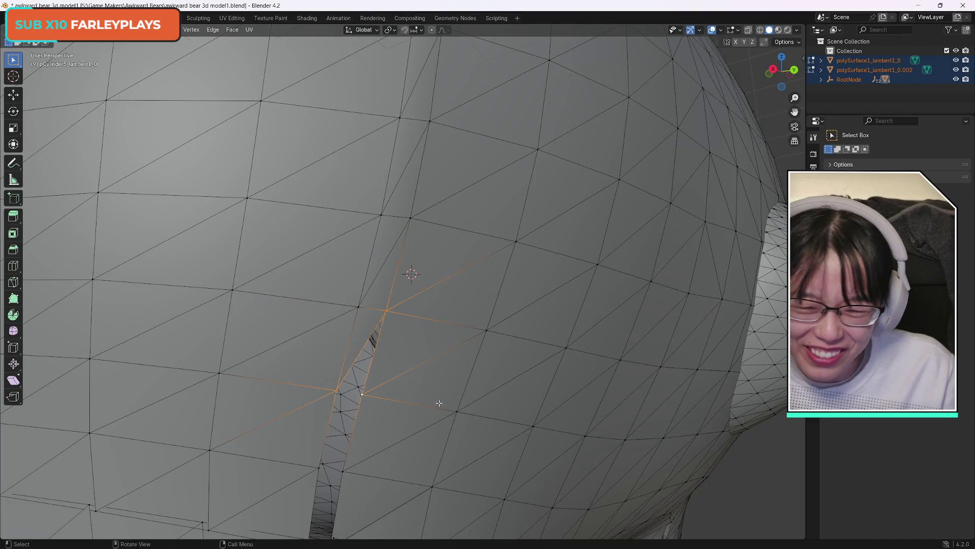
key("f")
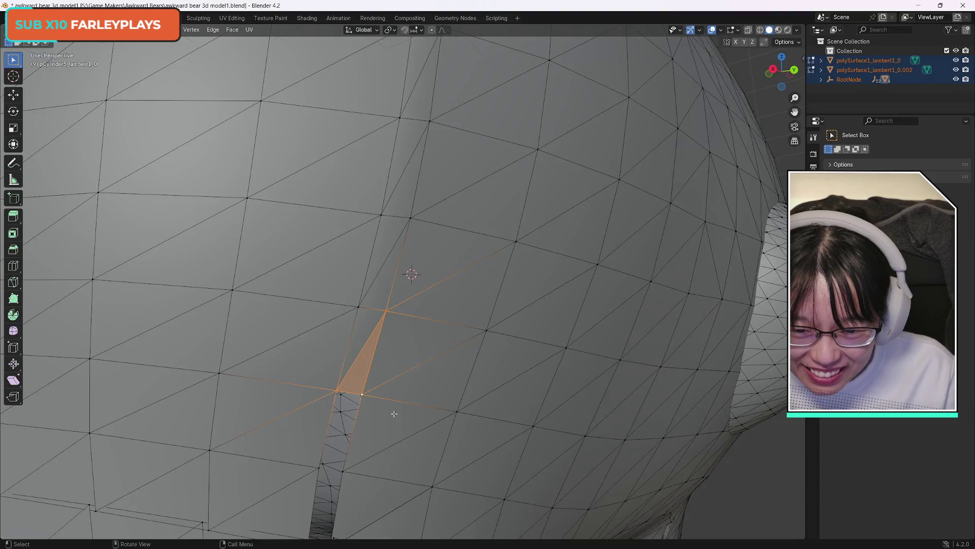
scroll(394, 413, "down", 10)
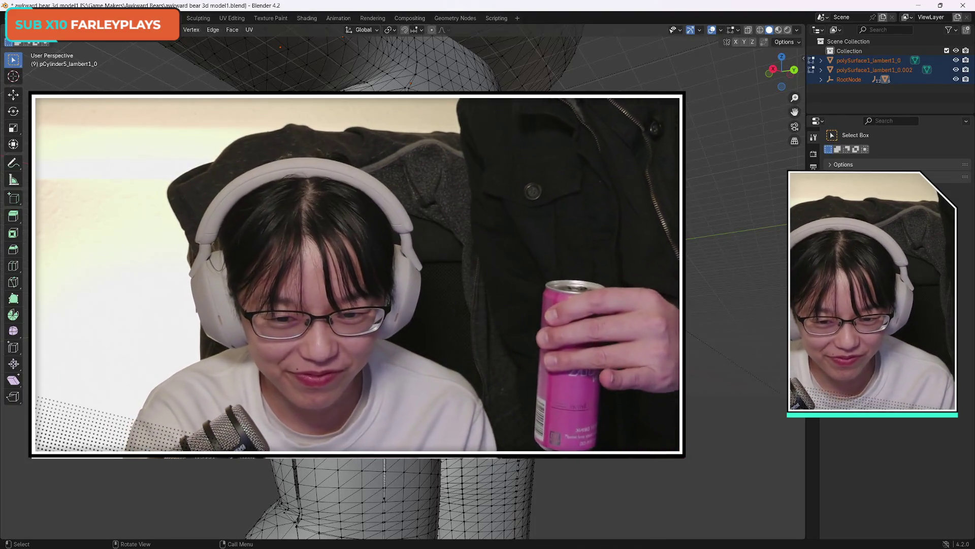
scroll(390, 275, "up", 5)
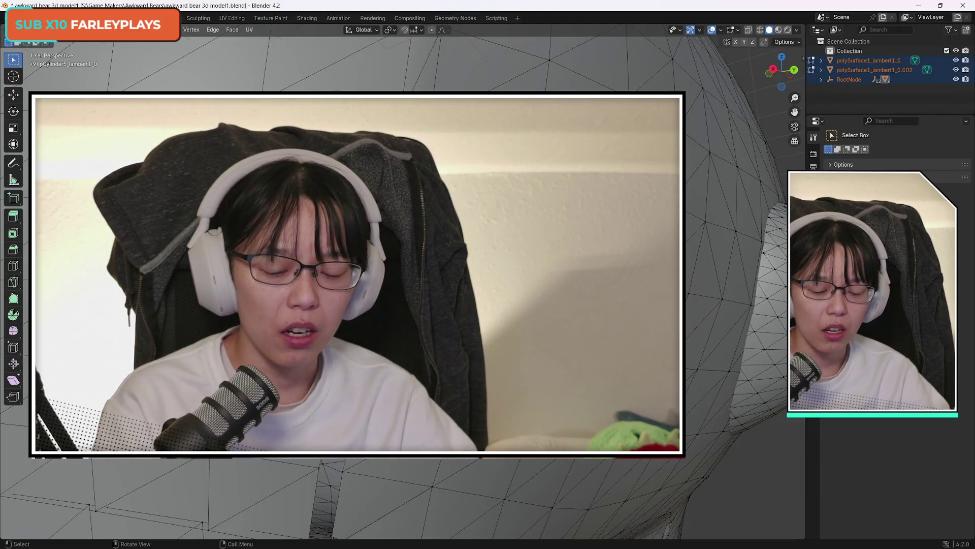
key("shift")
Step: Zoom the view out around the seam gap on the bear head's mesh
scroll(324, 485, "down", 3)
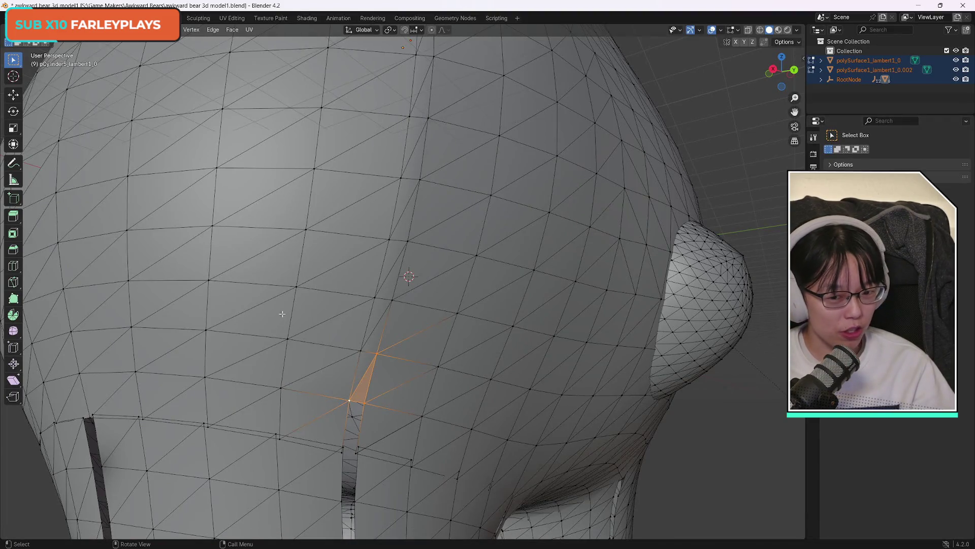
Step: Orbit and zoom toward the gap, then select the two neighbouring vertices on its edge
scroll(330, 488, "down", 3)
scroll(330, 487, "up", 5)
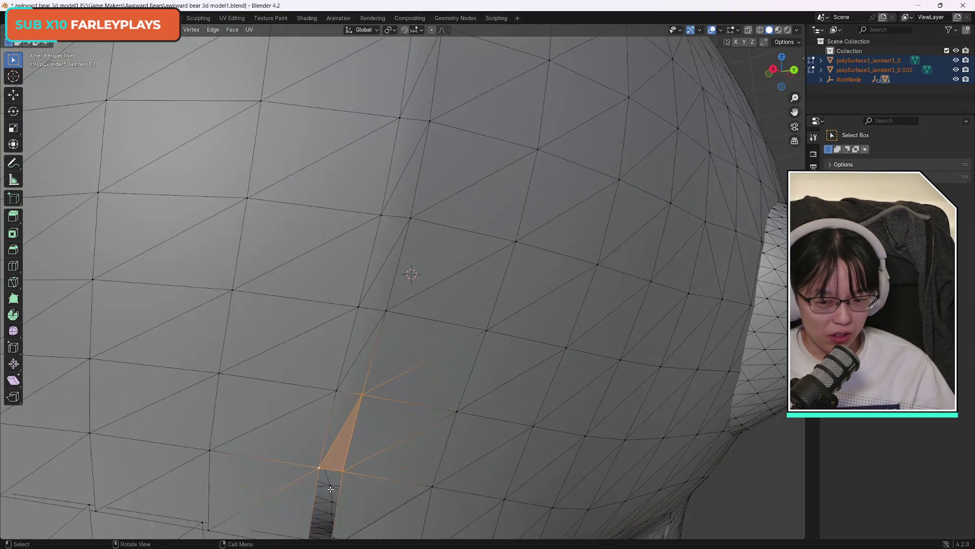
mouse_move(776, 72)
left_mouse_down()
mouse_move(768, 91)
mouse_move(632, 124)
left_mouse_up()
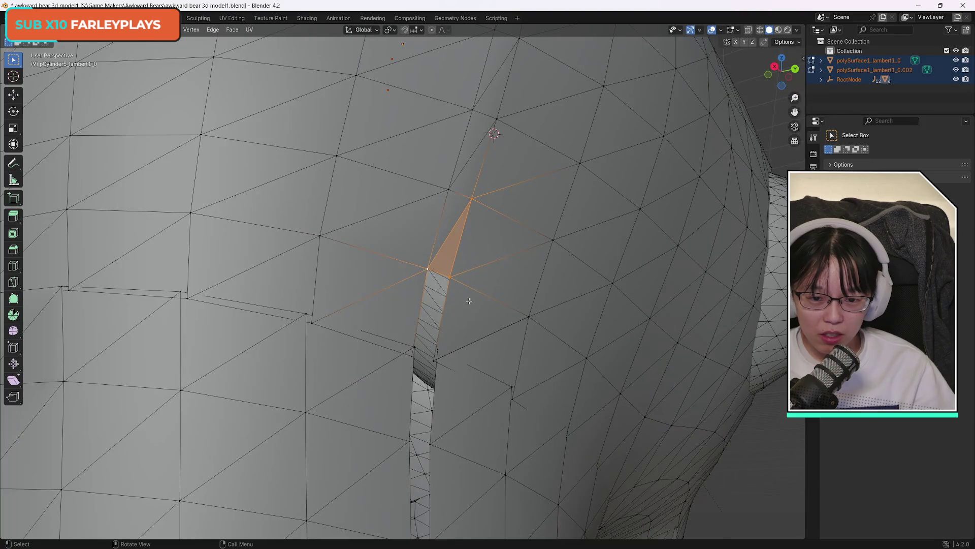
scroll(469, 301, "up", 2)
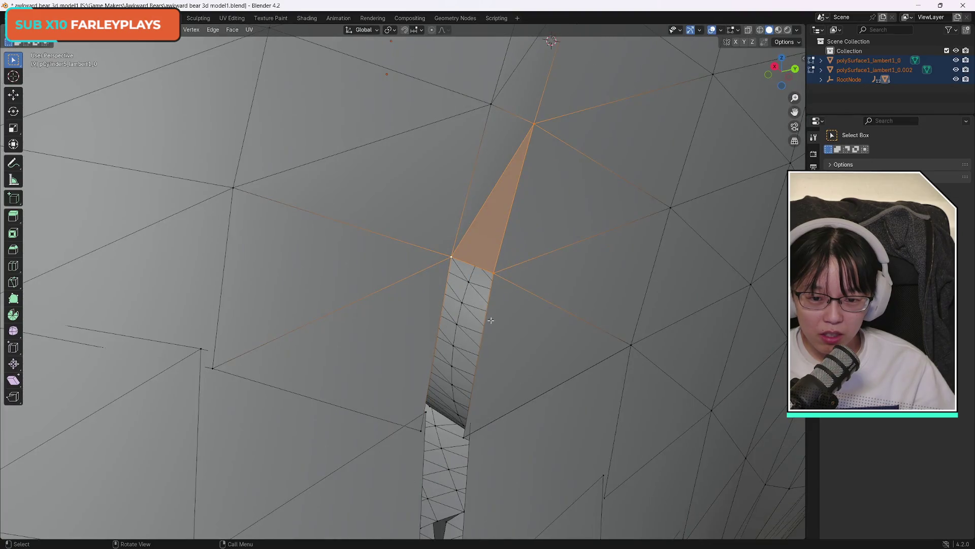
left_click(451, 257)
left_click(492, 274, "shift")
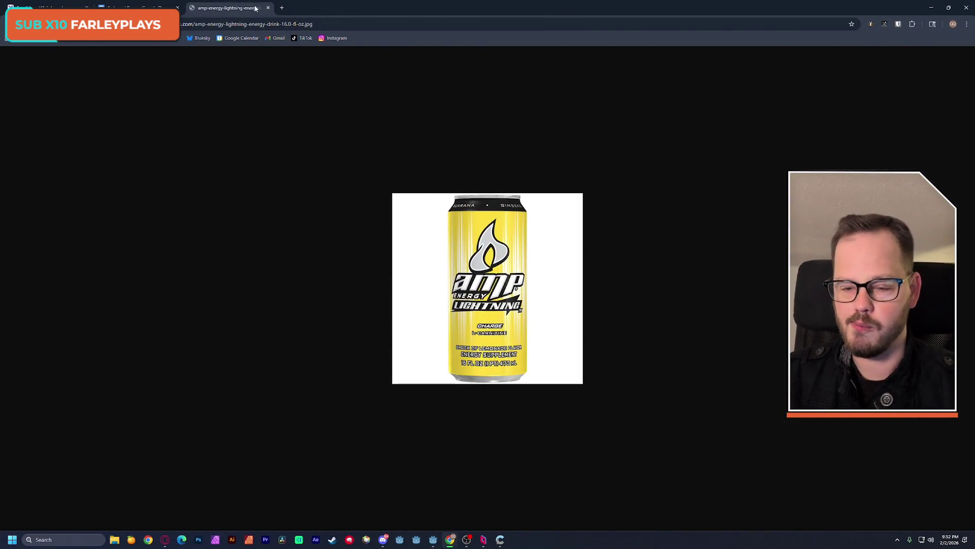
Step: Close the AMP energy drink image tab and minimize Chrome to reveal the Godot editor
scroll(294, 136, "up", 5)
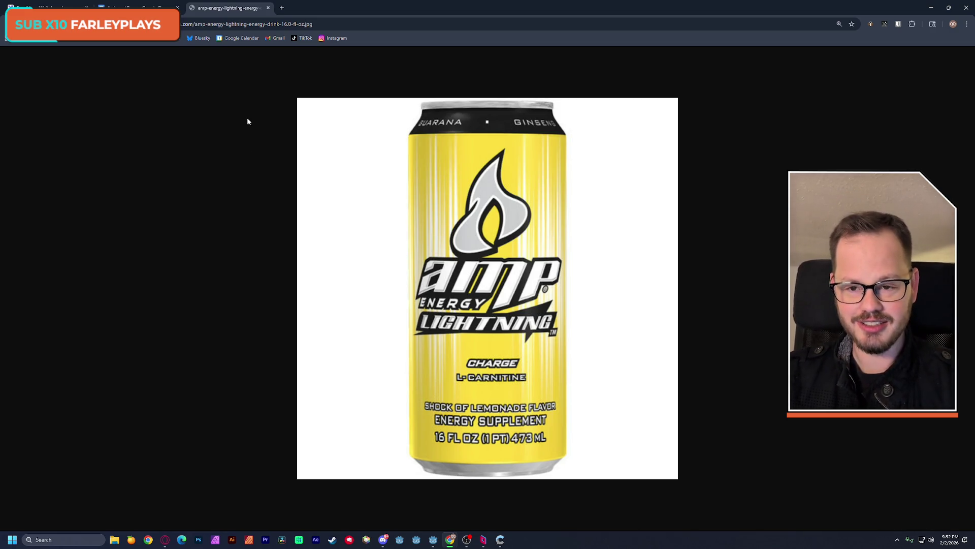
left_click(269, 9)
key("ctrl+1")
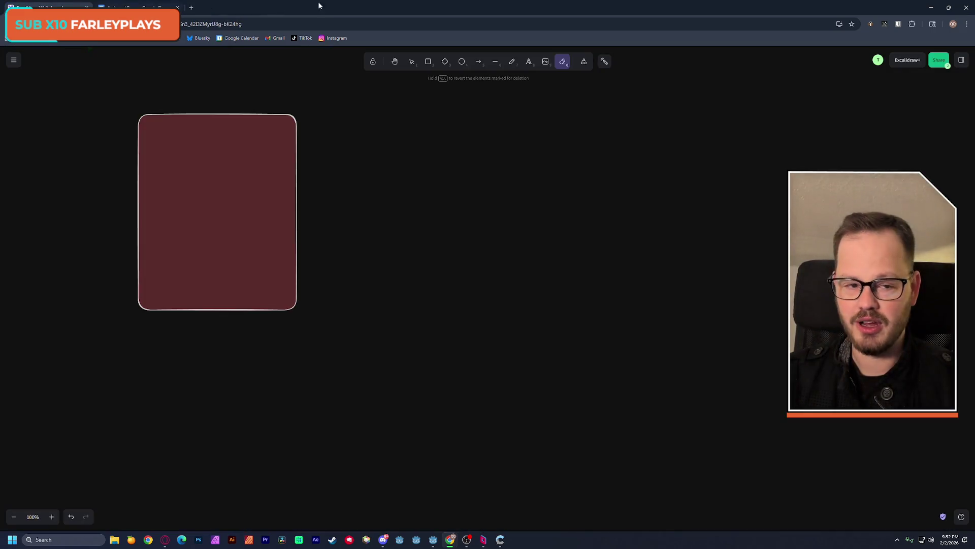
left_click(933, 9)
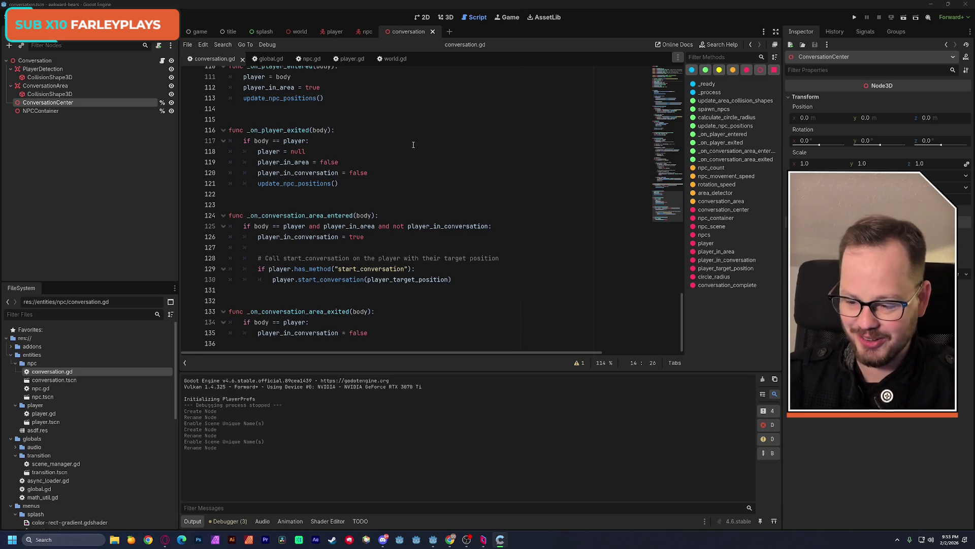
mouse_move(664, 194)
left_mouse_down()
mouse_move(666, 177)
mouse_move(669, 196)
left_mouse_up()
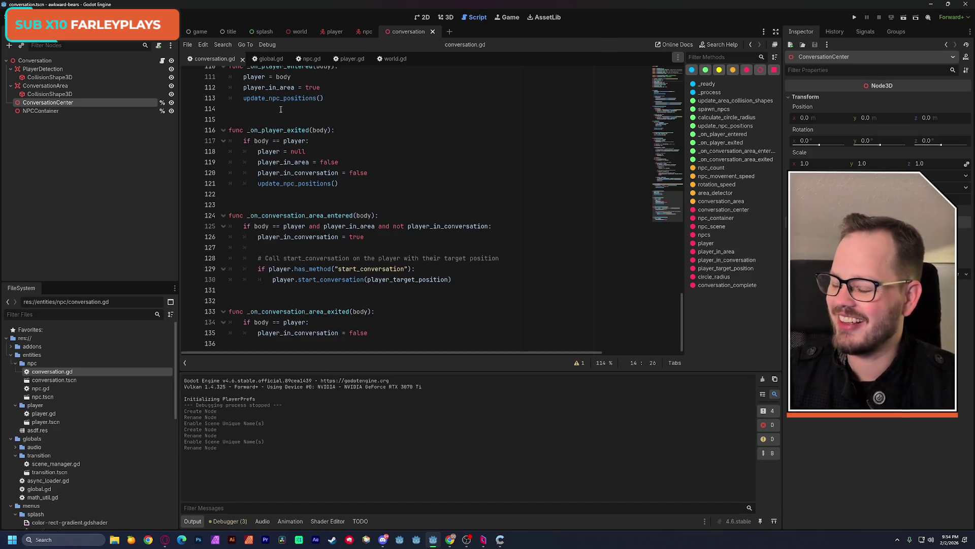
left_click(55, 220)
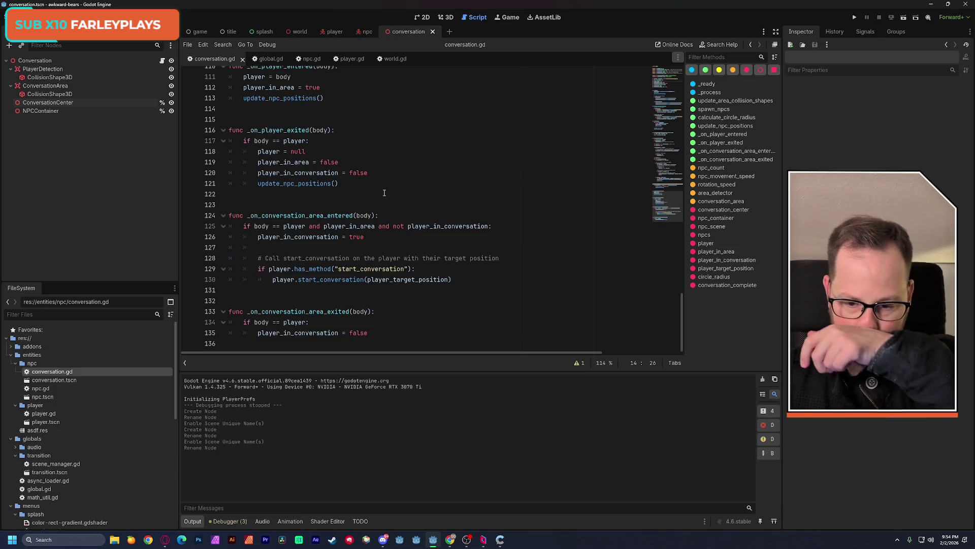
left_click_drag(668, 203, 663, 83)
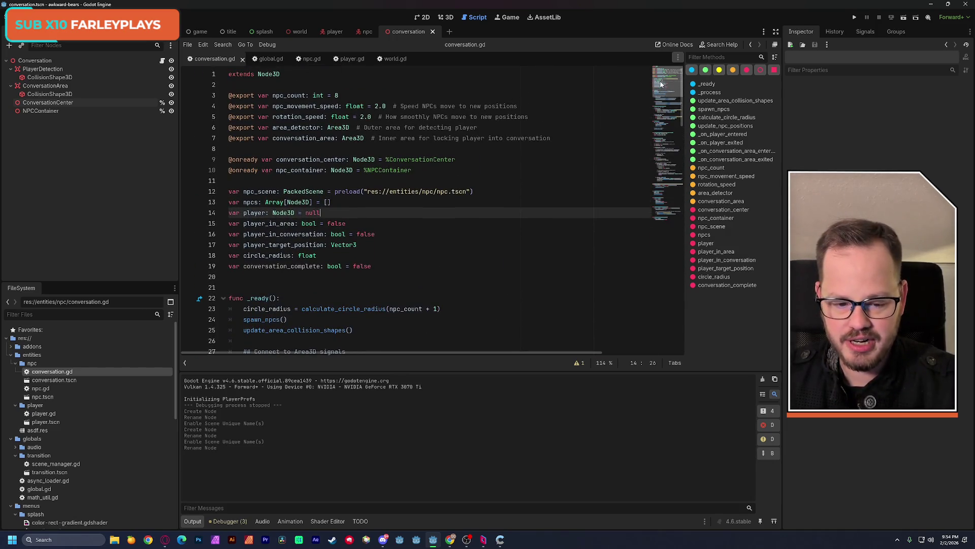
Step: Review the end of conversation.gd around line 120, then bring up the player scene
scroll(429, 284, "down", 6)
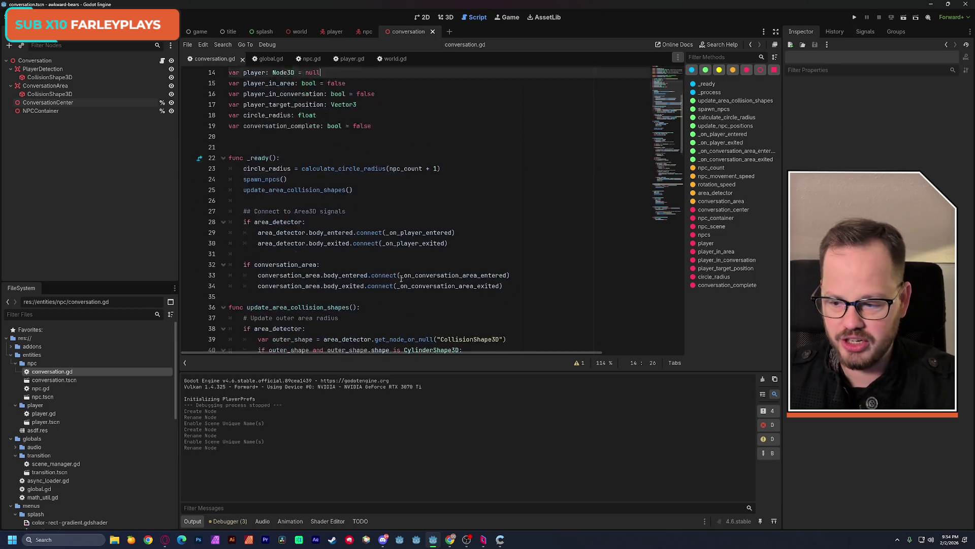
left_click(664, 210)
left_click_drag(664, 209, 664, 229)
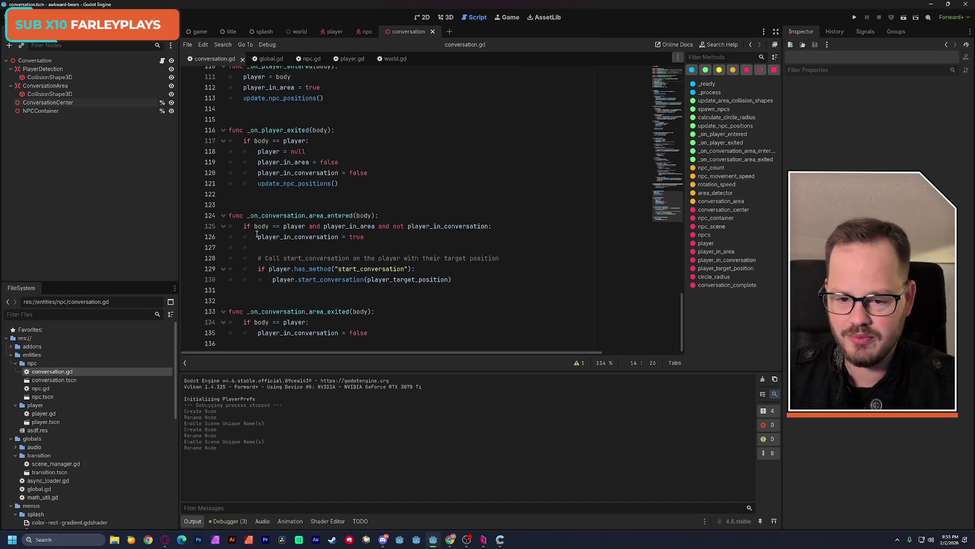
left_click(401, 171)
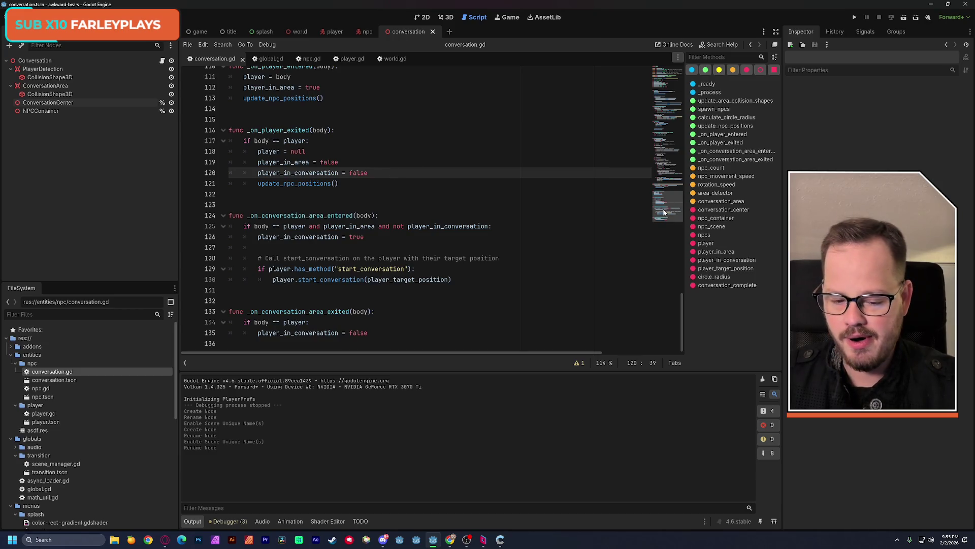
scroll(457, 203, "up", 20)
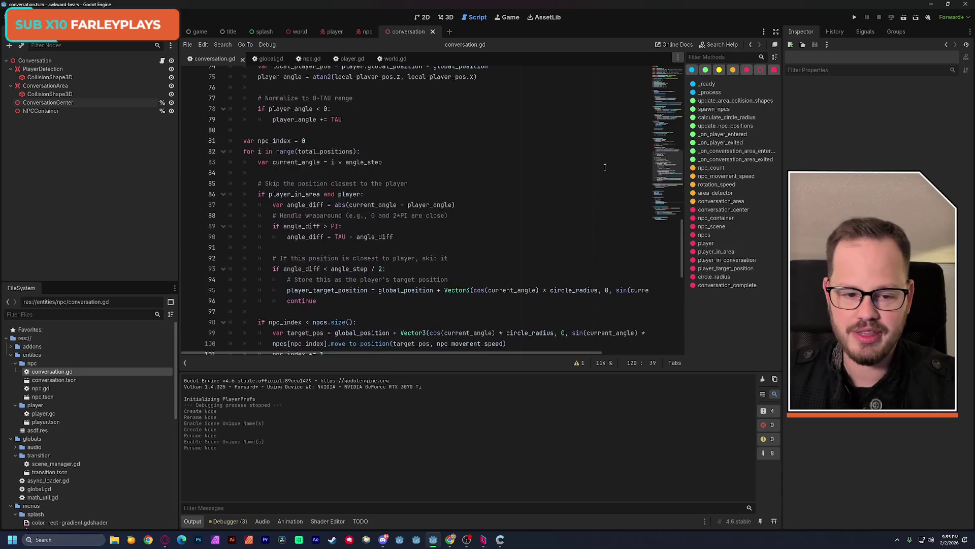
left_click(325, 35)
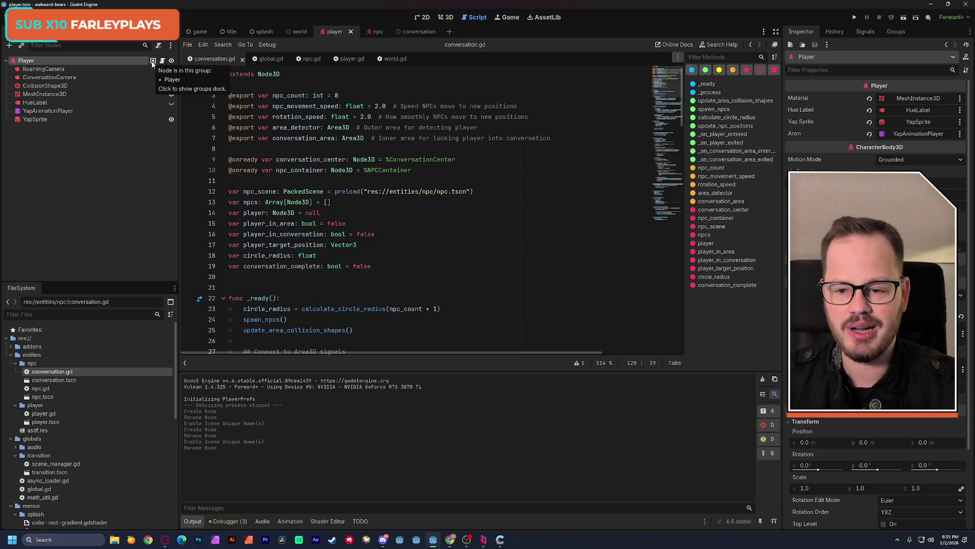
Step: Open the Player's script player.gd and look through its code
left_click(162, 60)
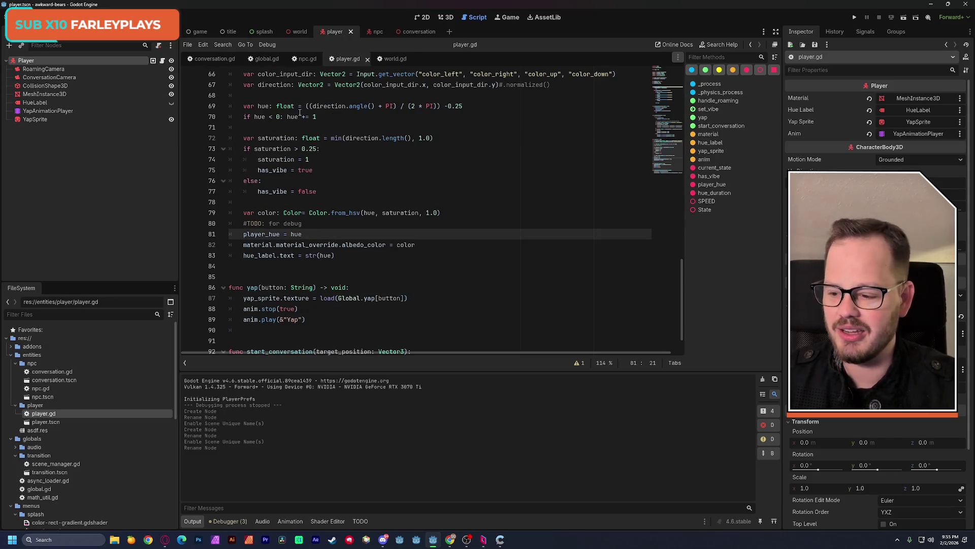
left_click_drag(656, 174, 669, 91)
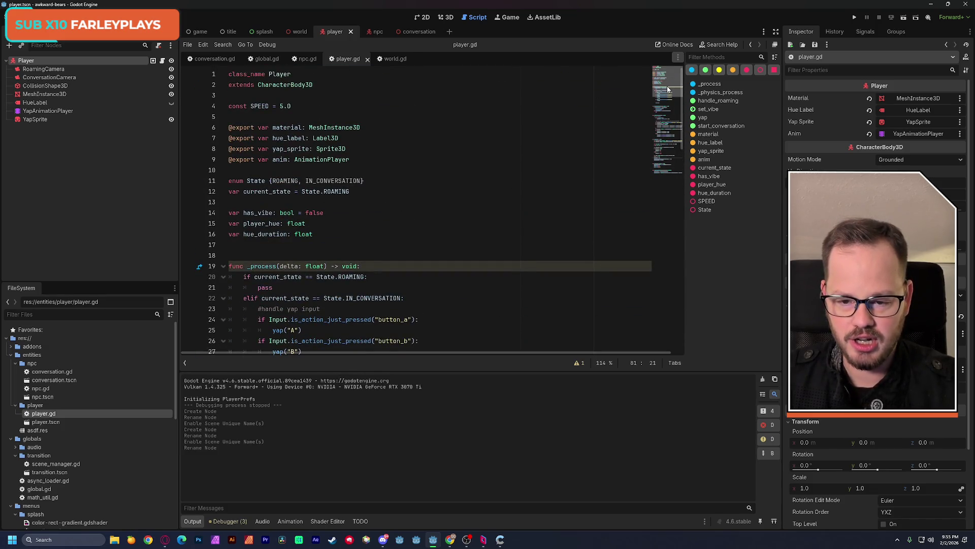
scroll(349, 213, "down", 6)
scroll(348, 213, "down", 3)
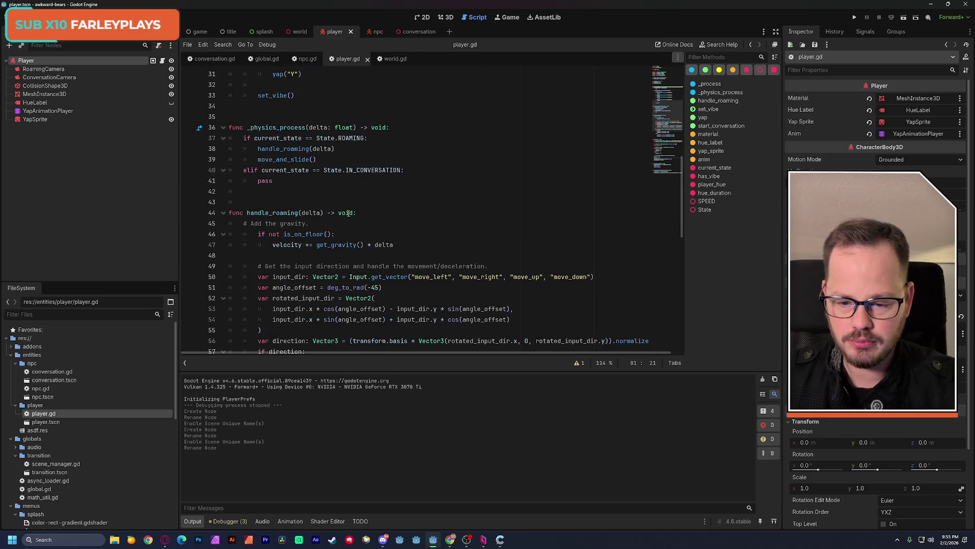
scroll(349, 212, "up", 9)
scroll(349, 211, "down", 3)
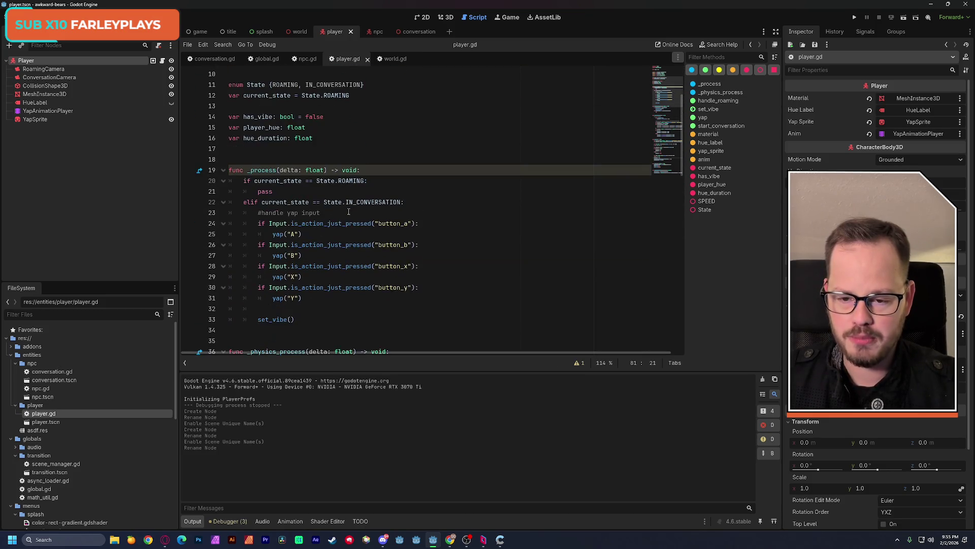
scroll(319, 253, "up", 3)
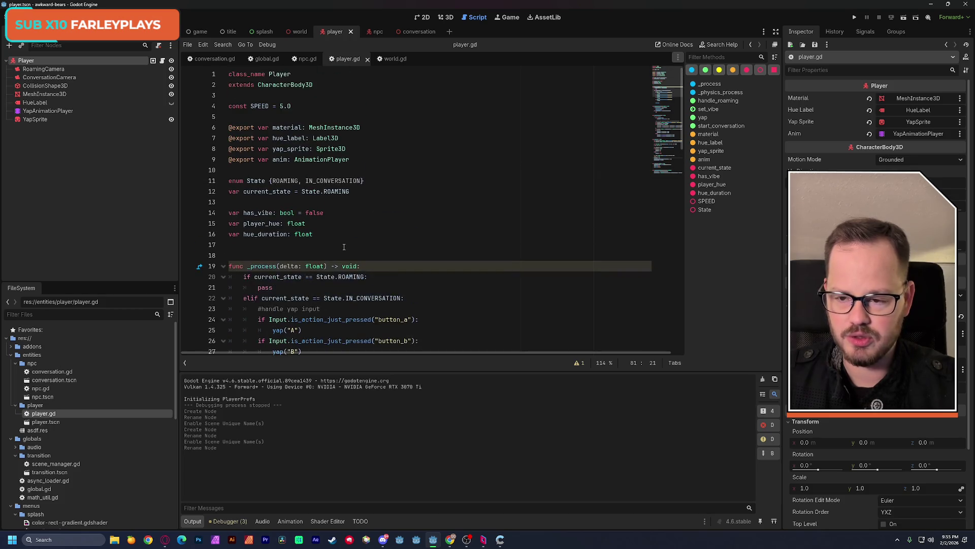
Step: Rename the anim variable declared on line 9 to yap_anim
double_click(280, 159)
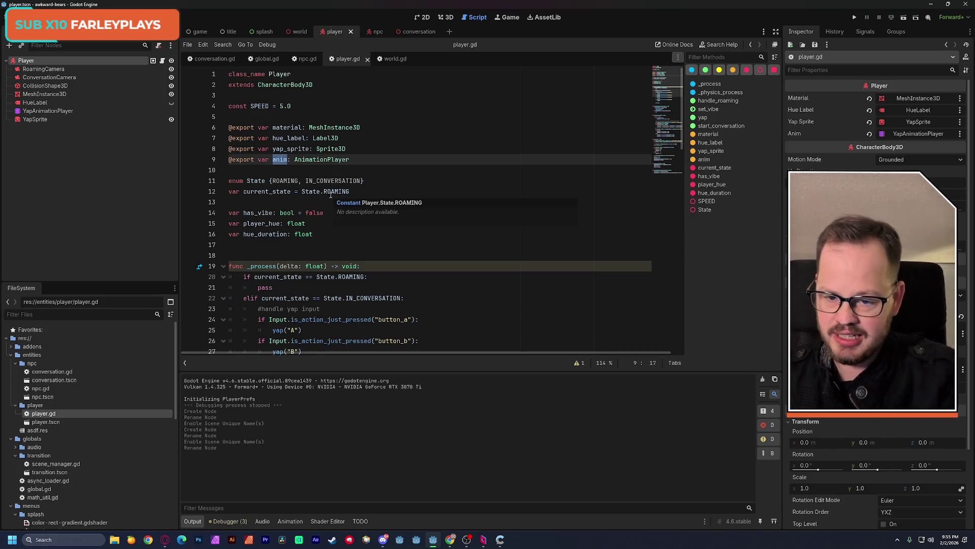
key("Left")
type("_")
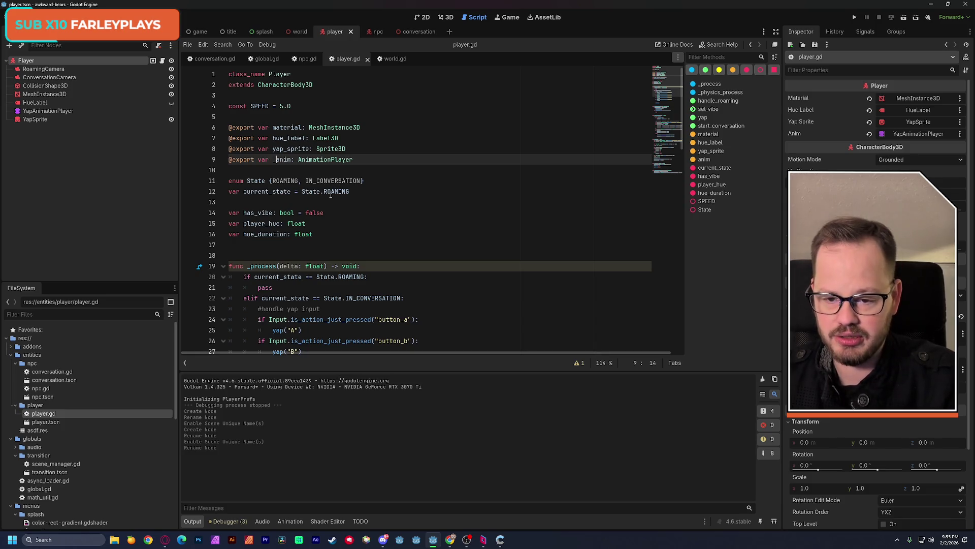
key("Left")
type("yap")
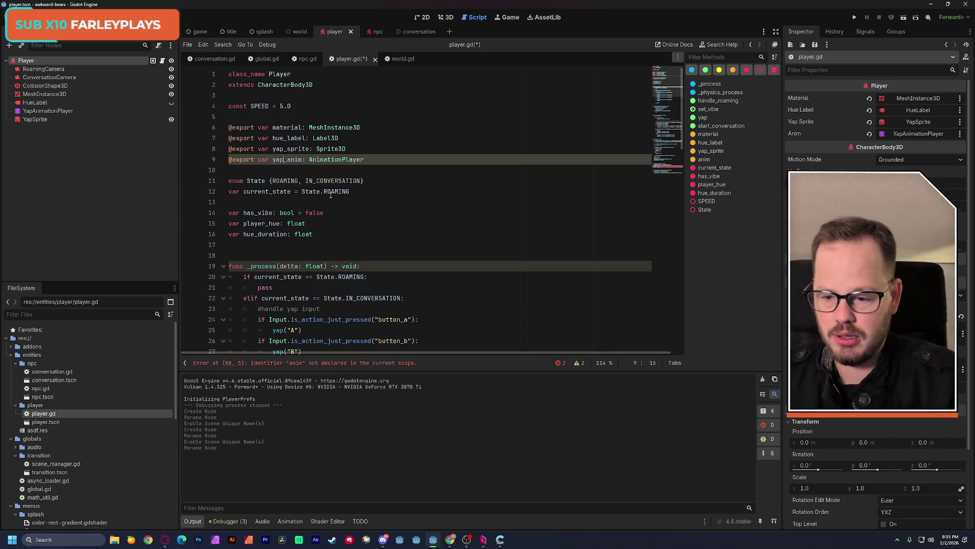
key("Down")
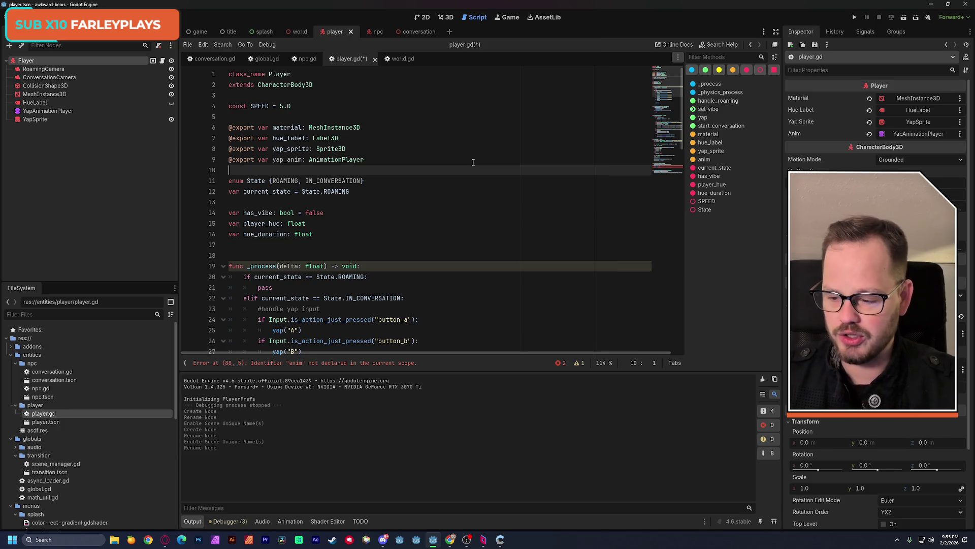
Step: Replace anim with yap_anim on lines 88 and 89 of the yap function and save
double_click(302, 159)
key("ctrl+c")
left_click(677, 171)
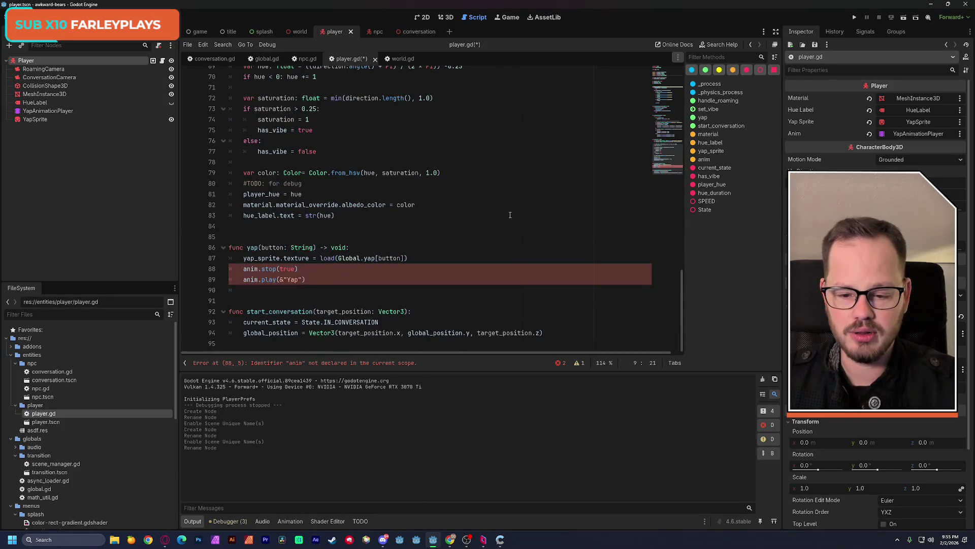
double_click(249, 269)
key("ctrl+v")
double_click(250, 280)
key("ctrl+v")
left_click(462, 228)
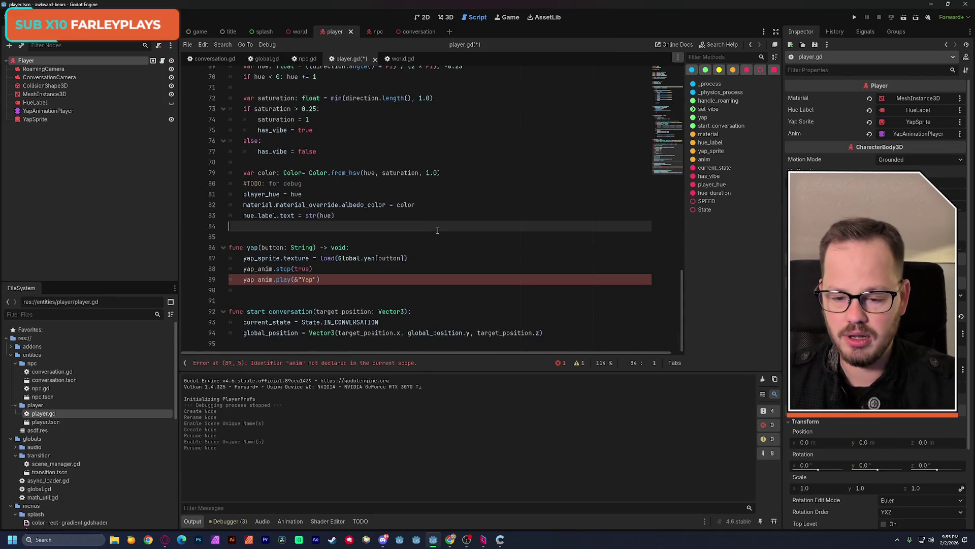
key("ctrl+s")
scroll(680, 141, "up", 5)
scroll(670, 163, "down", 5)
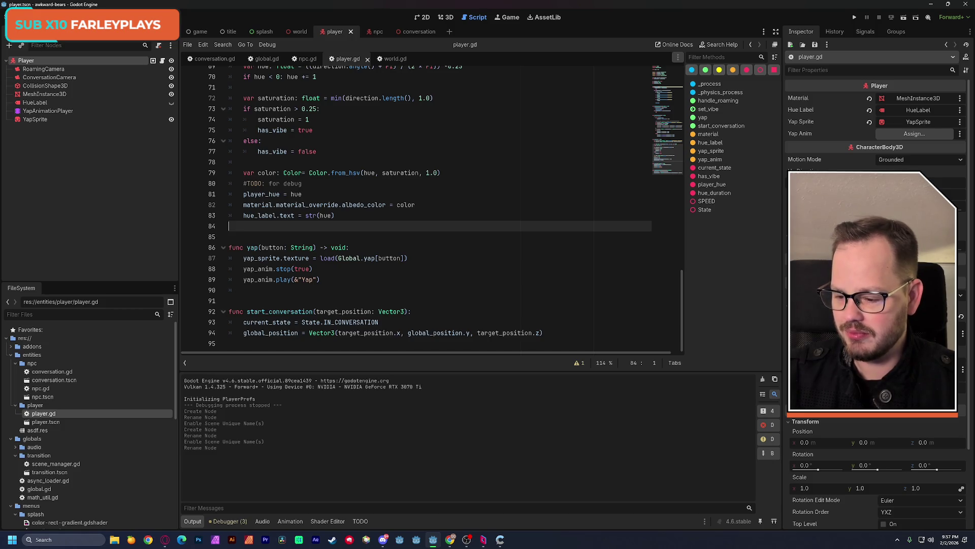
left_click(397, 239)
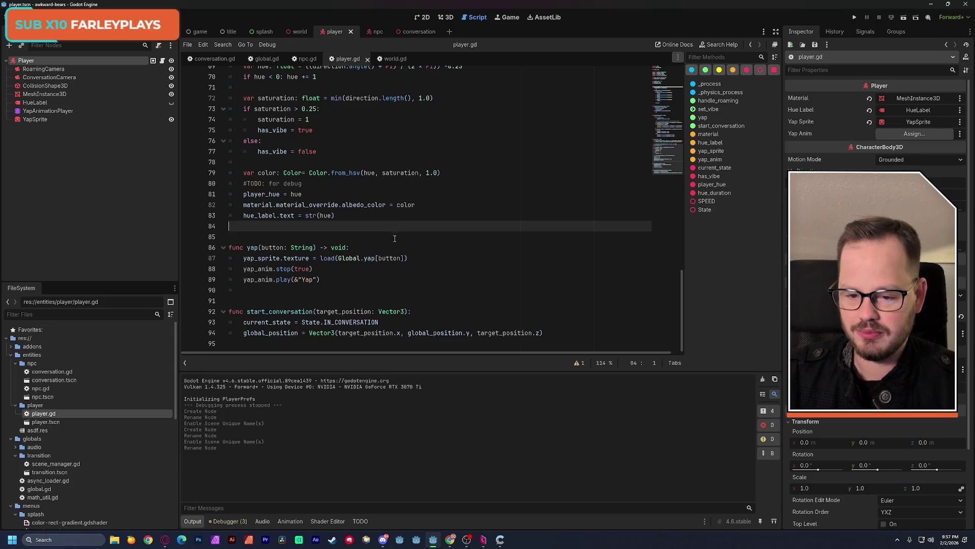
triple_click(253, 218)
left_click(371, 216)
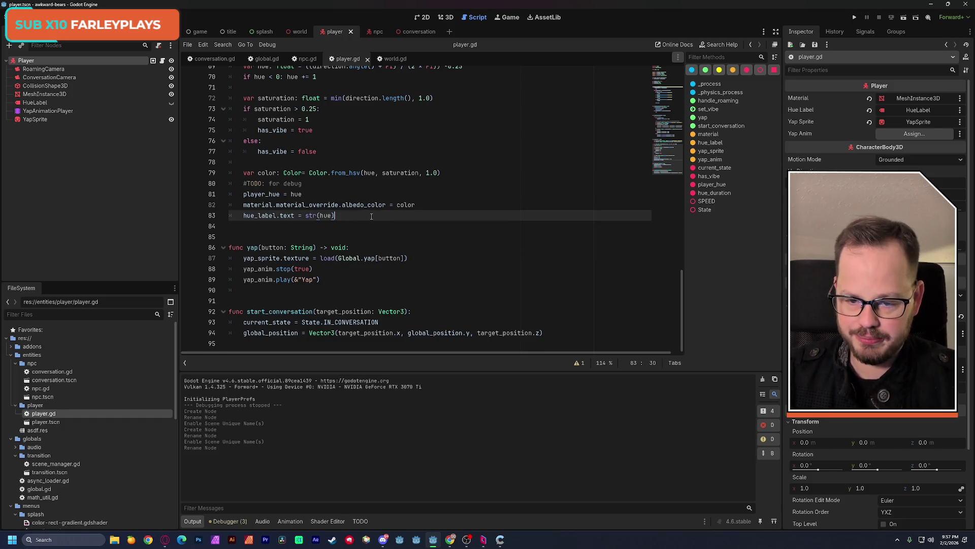
left_click_drag(249, 183, 351, 217)
left_click(372, 217)
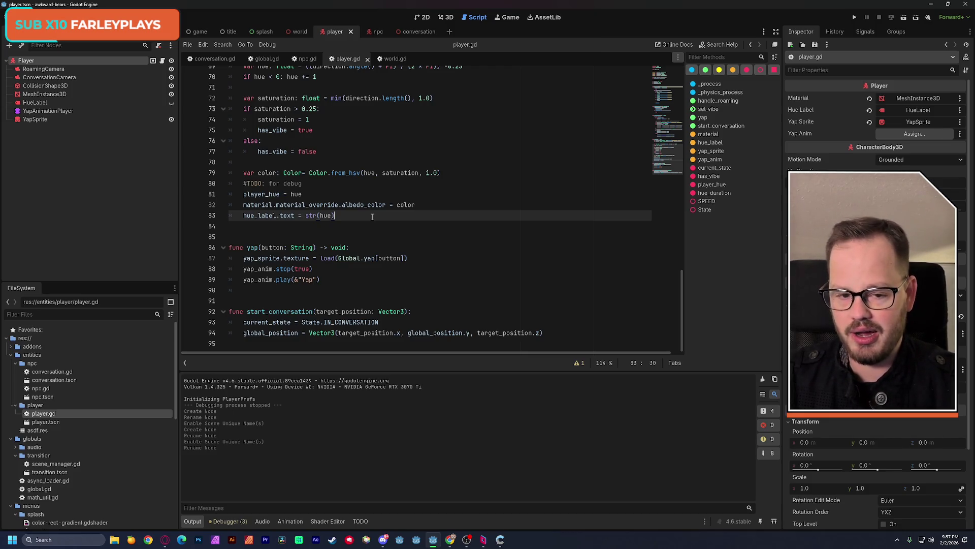
scroll(359, 213, "down", 1, "ctrl")
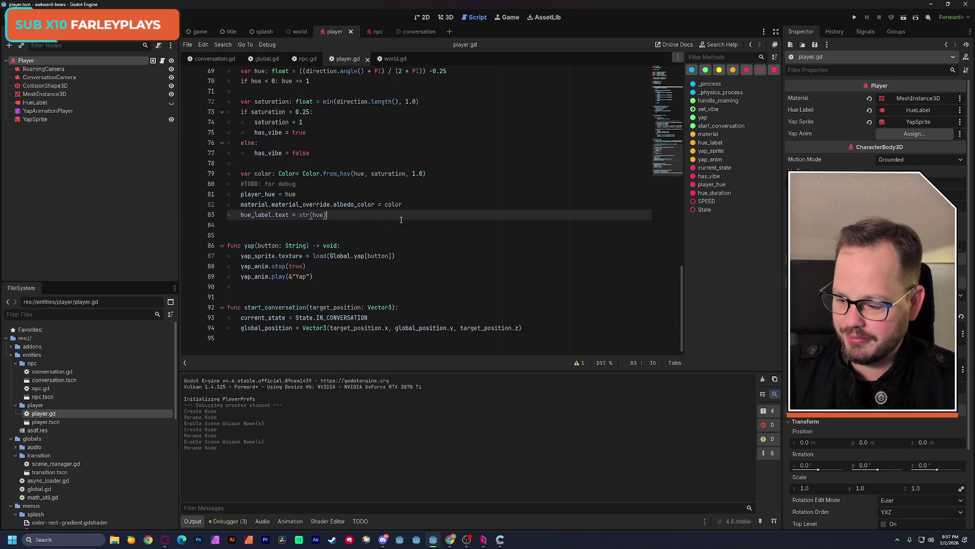
scroll(401, 220, "up", 1)
scroll(445, 223, "up", 1)
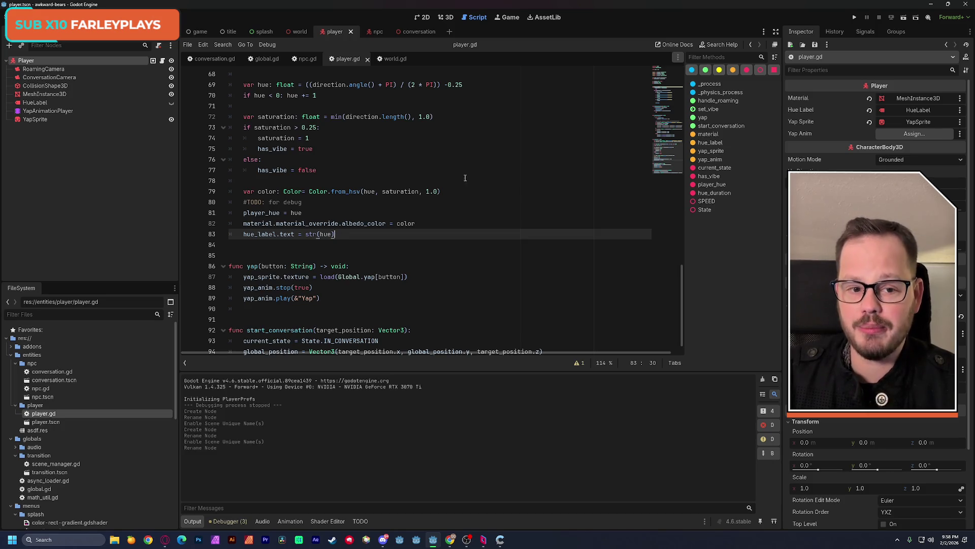
left_click_drag(675, 158, 677, 78)
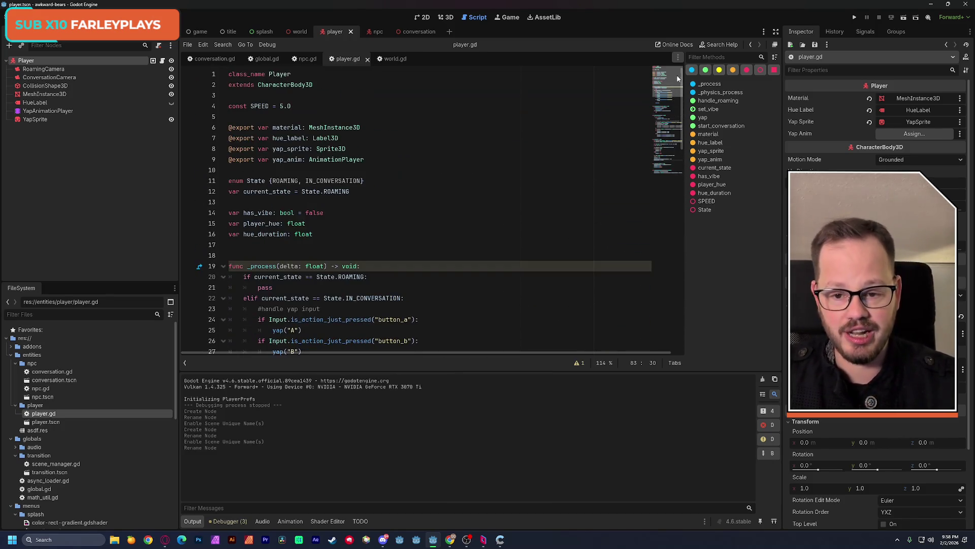
scroll(460, 255, "down", 20)
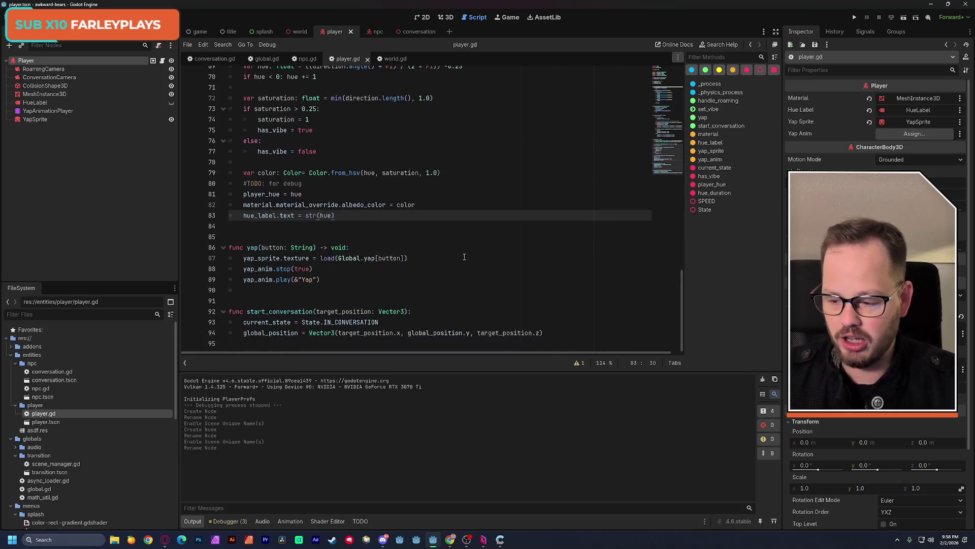
left_click(451, 228)
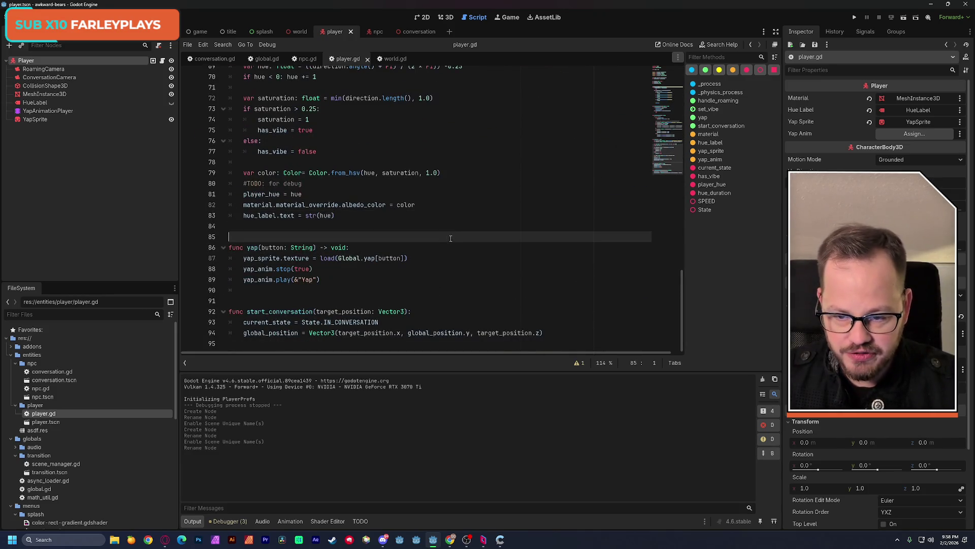
left_click(448, 237)
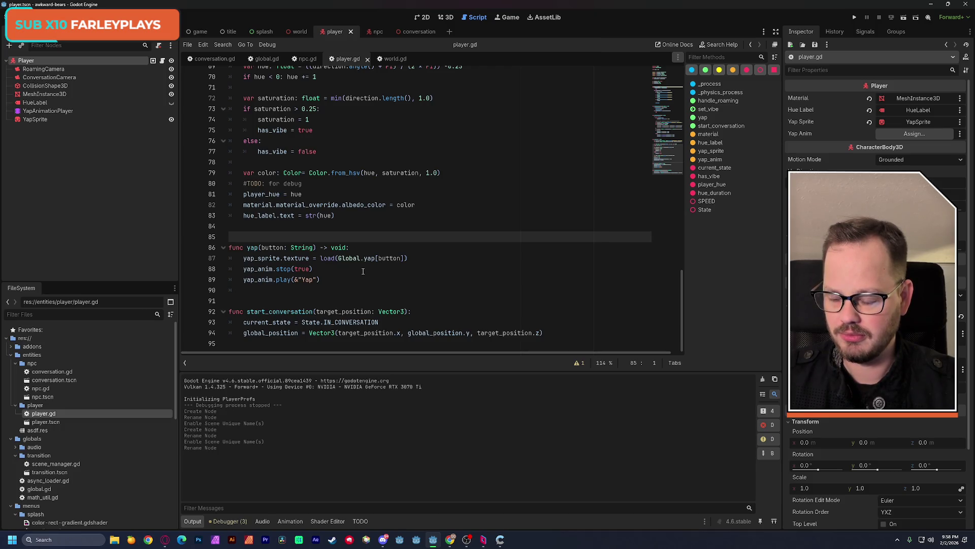
key("alt+Tab")
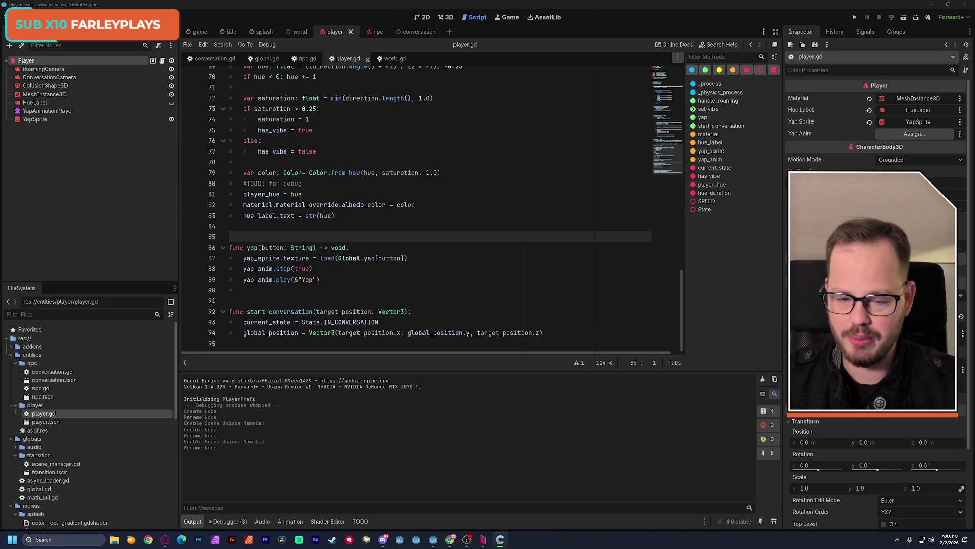
left_click(385, 215)
left_click(412, 227)
left_click(415, 234)
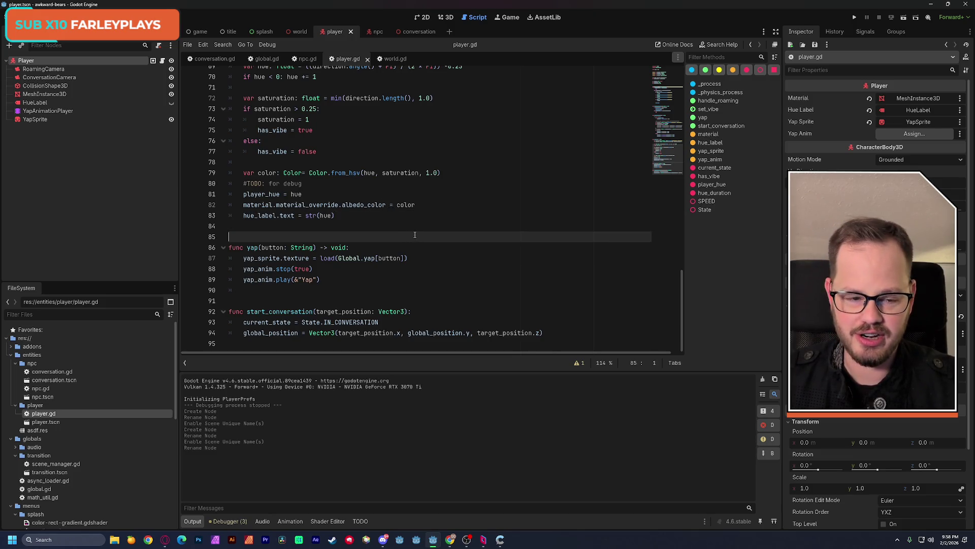
left_click(388, 229)
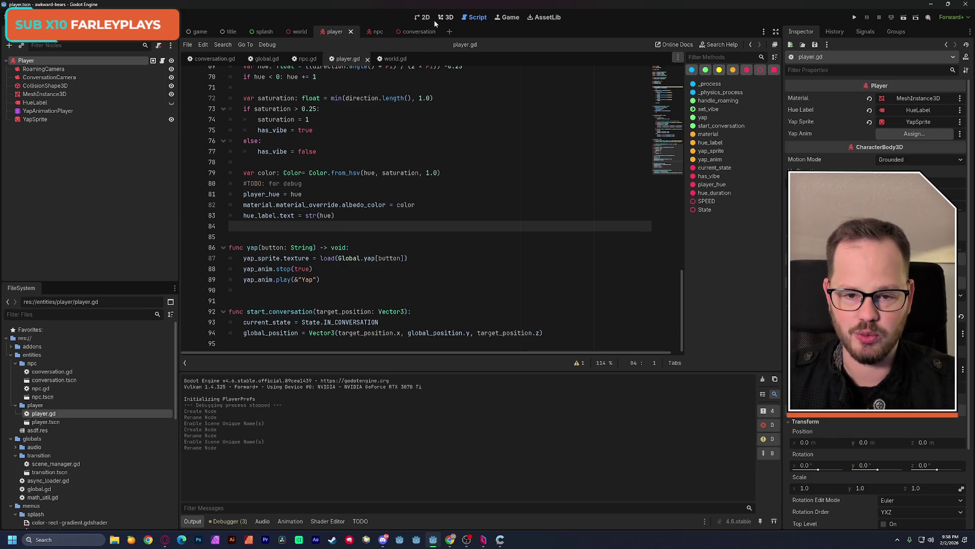
Step: Open the world scene in the 3D view and save it
left_click(445, 16)
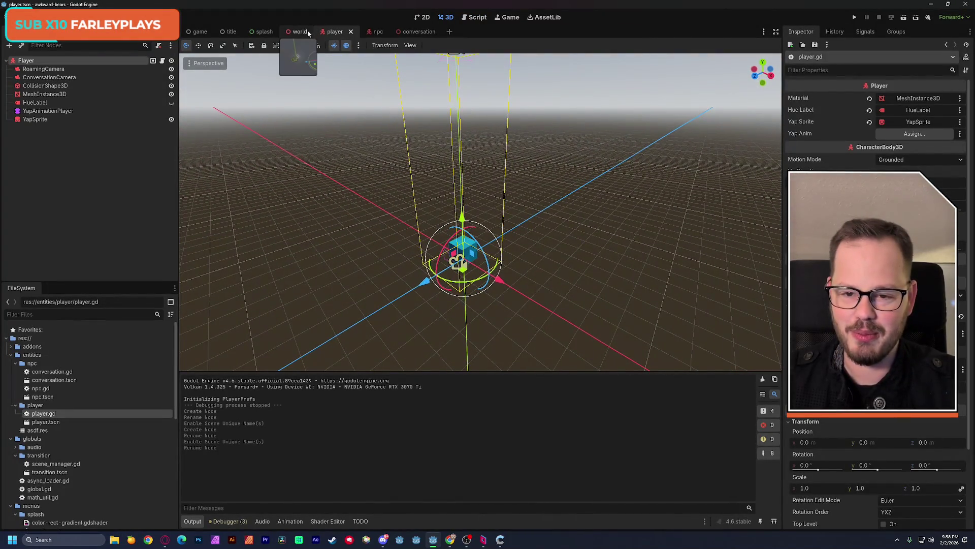
left_click(299, 32)
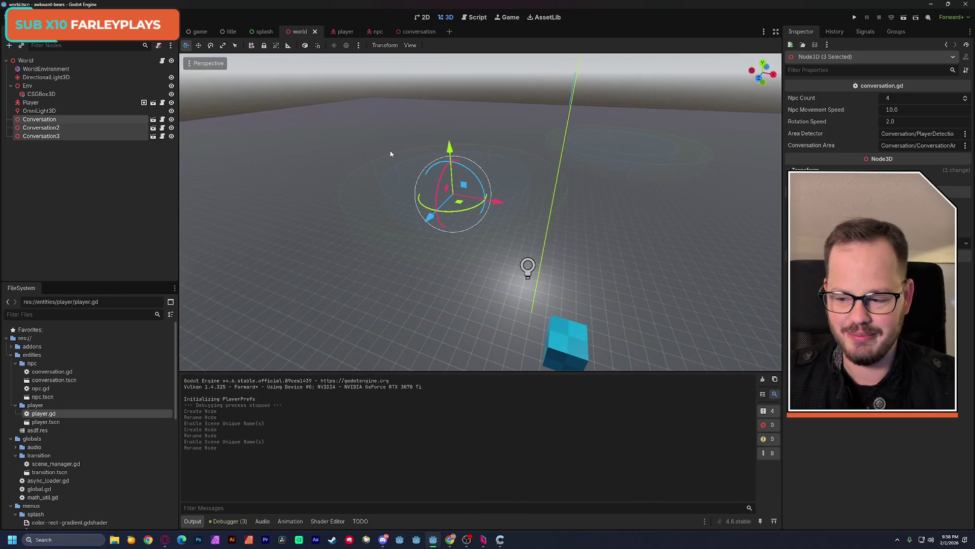
key("ctrl+s")
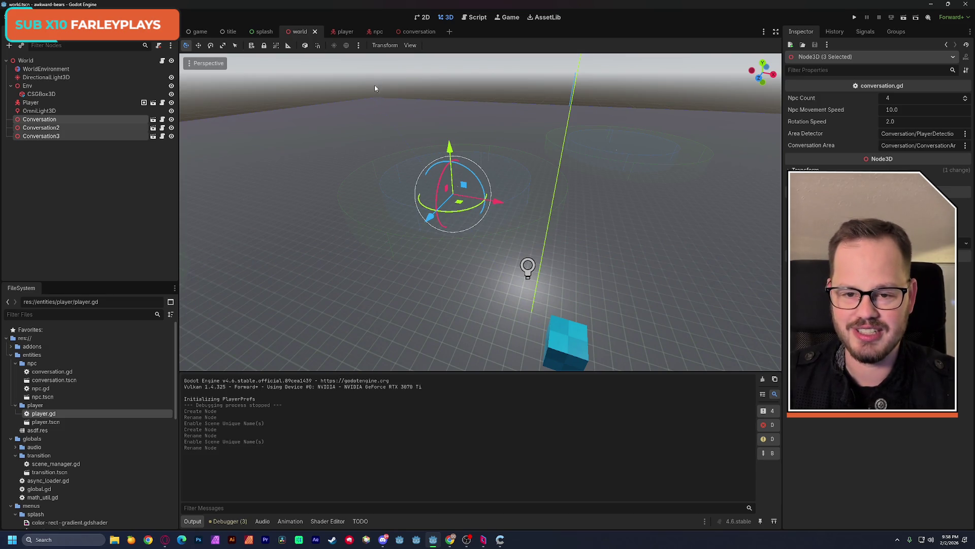
mouse_move(343, 35)
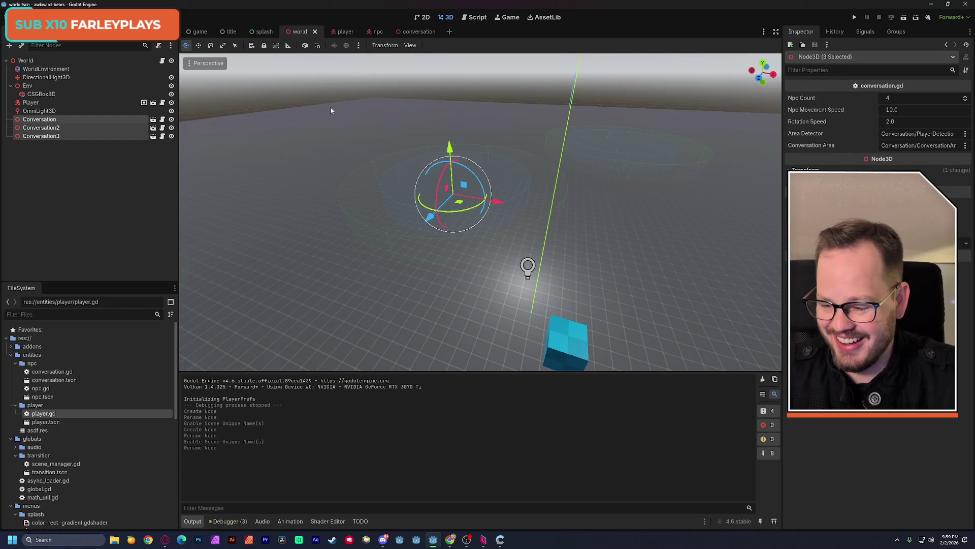
Step: Orbit the world viewport, save the scene again, and return to player.gd
mouse_move(457, 203)
left_mouse_down()
mouse_move(508, 223)
mouse_move(487, 228)
mouse_move(422, 172)
left_mouse_up()
key("ctrl+s")
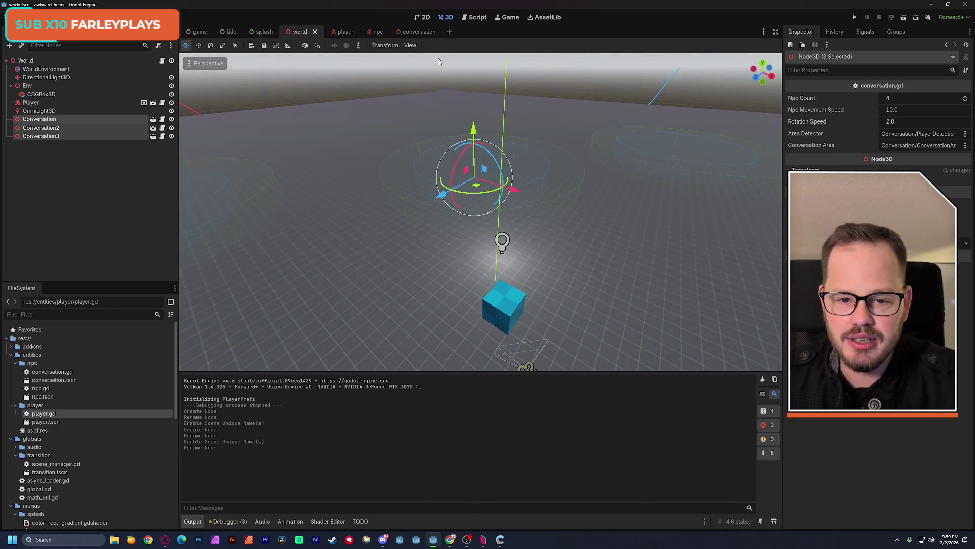
key("ctrl+F3")
scroll(379, 150, "up", 10)
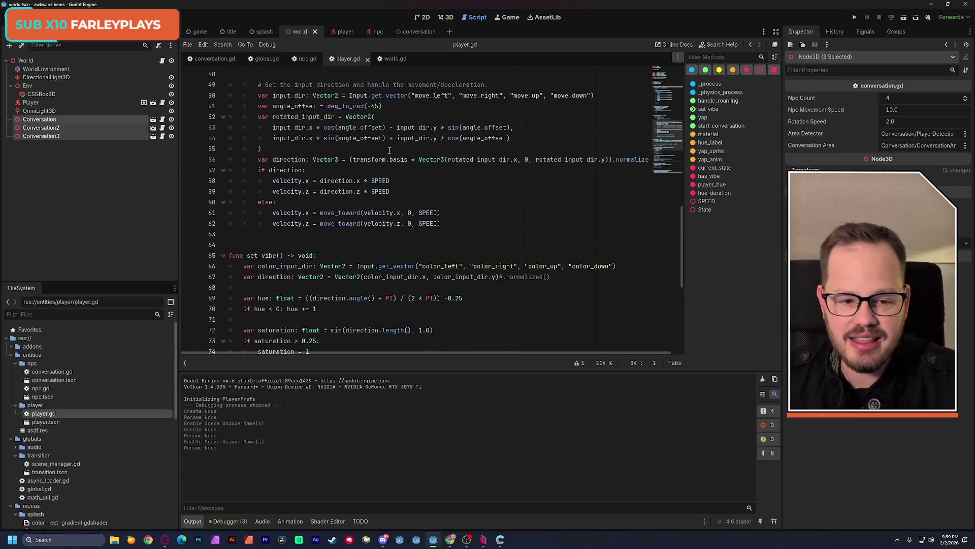
Step: Jump to the exported variables at the top of player.gd, then bring up the Windows Start menu
left_click(671, 77)
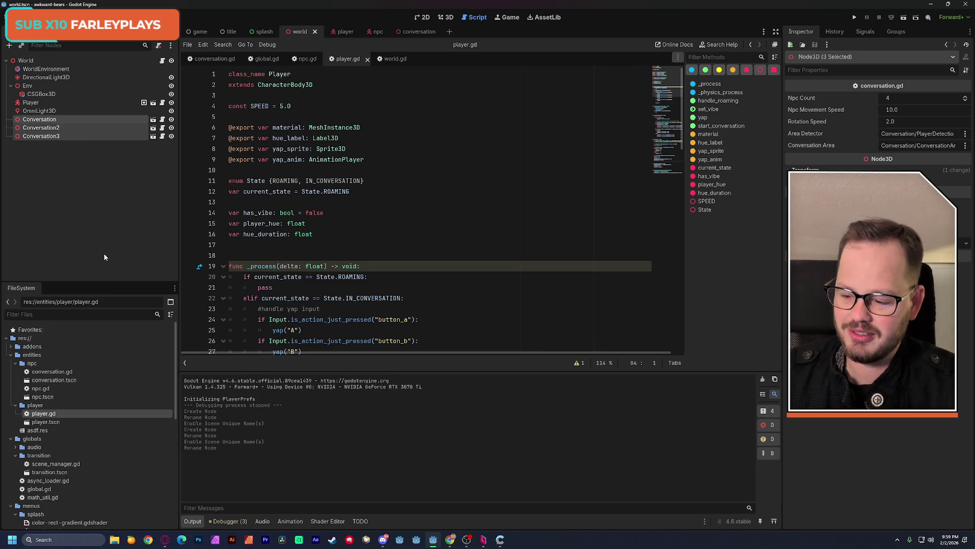
mouse_move(309, 159)
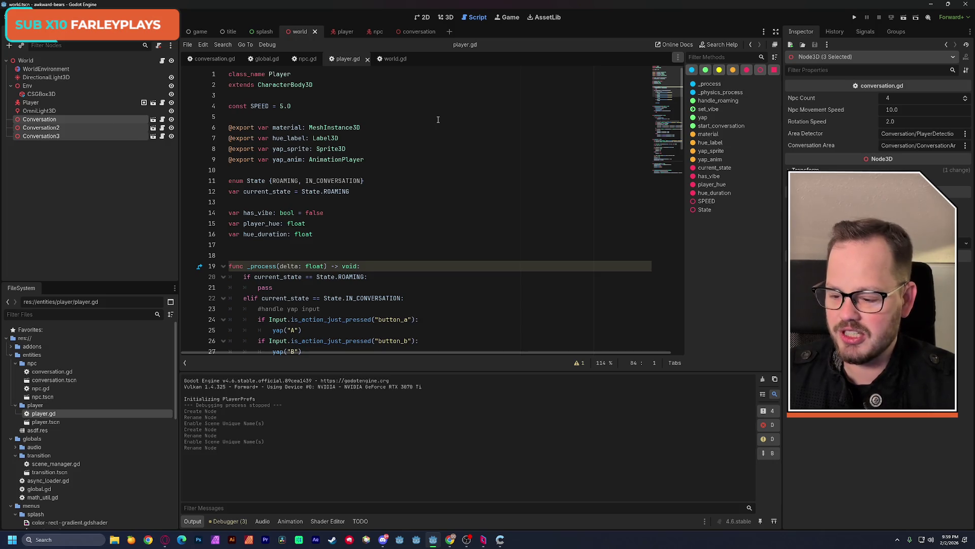
key("super")
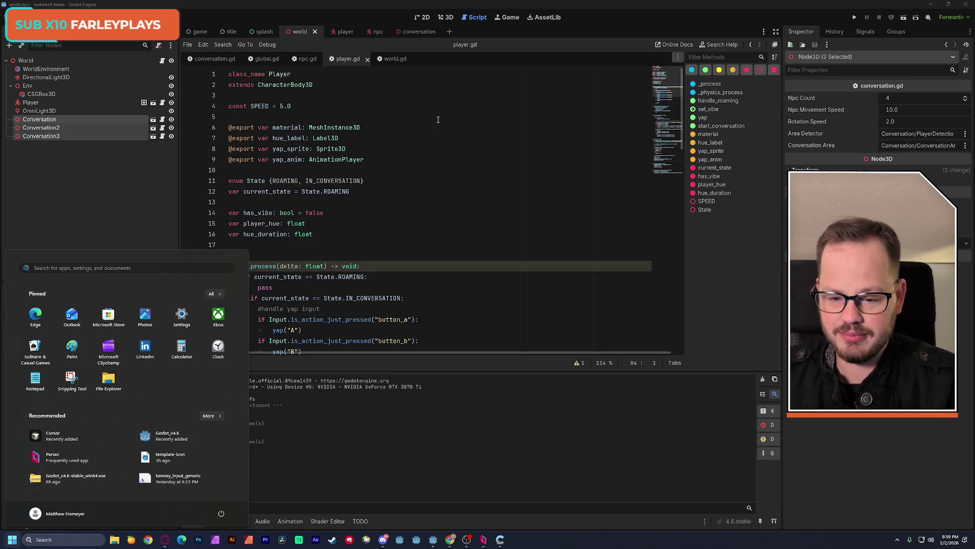
Step: Launch Paint from the Start search and fill the canvas with grey
type("paint")
key("Escape")
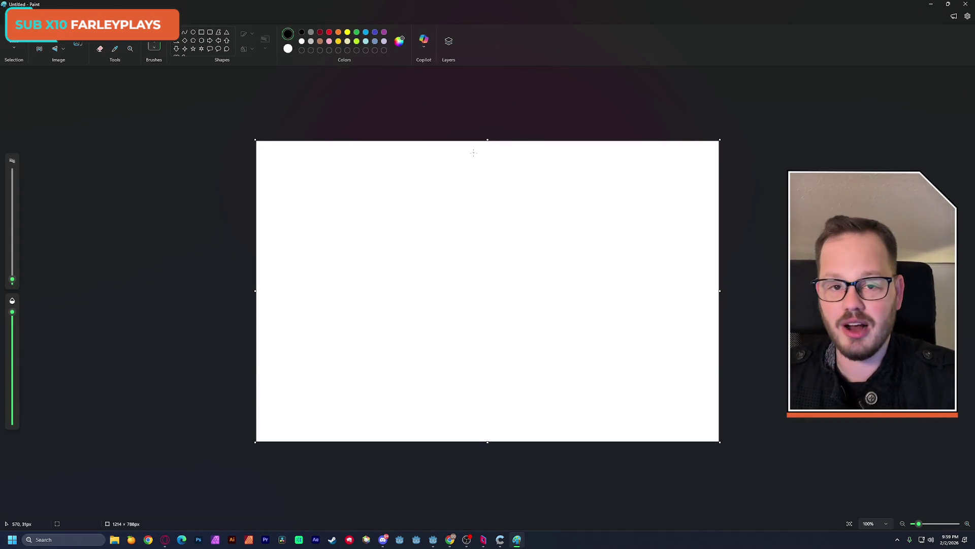
left_click_drag(12, 279, 12, 276)
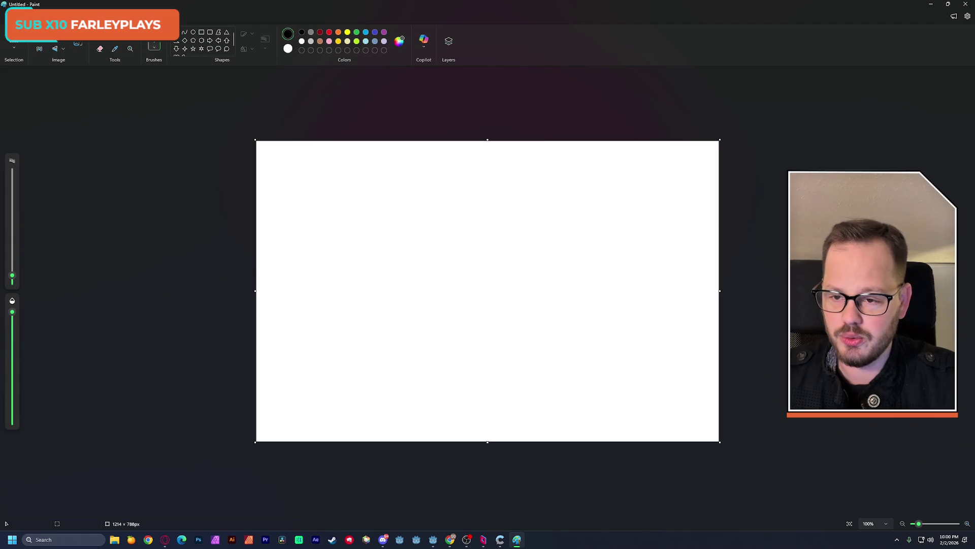
left_click(311, 32)
left_click(320, 157)
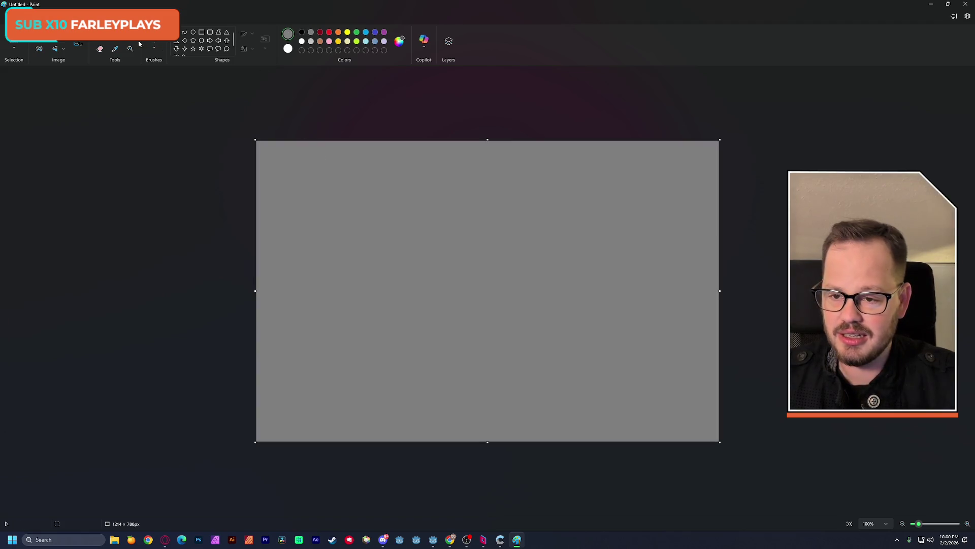
Step: Handwrite '-checking' on the canvas with the black brush
left_click(154, 45)
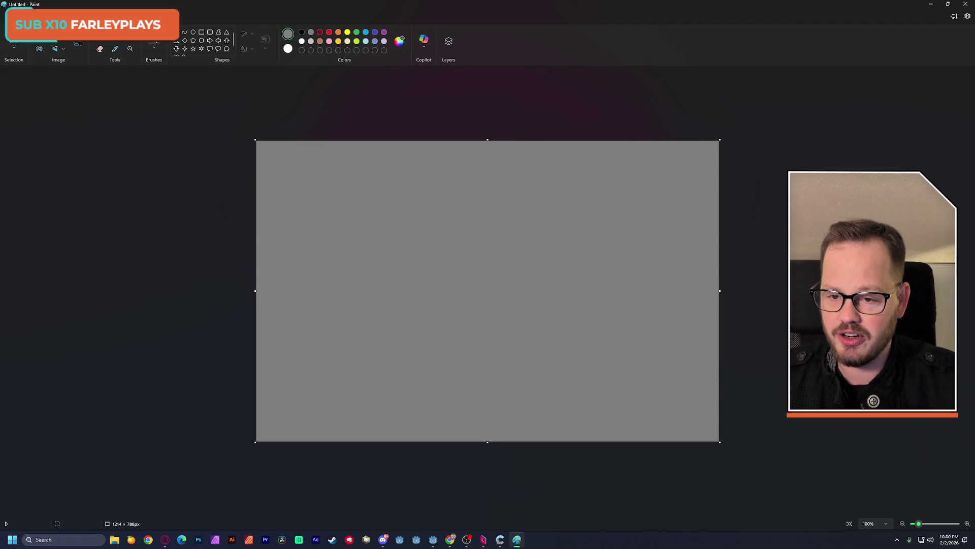
left_click(302, 33)
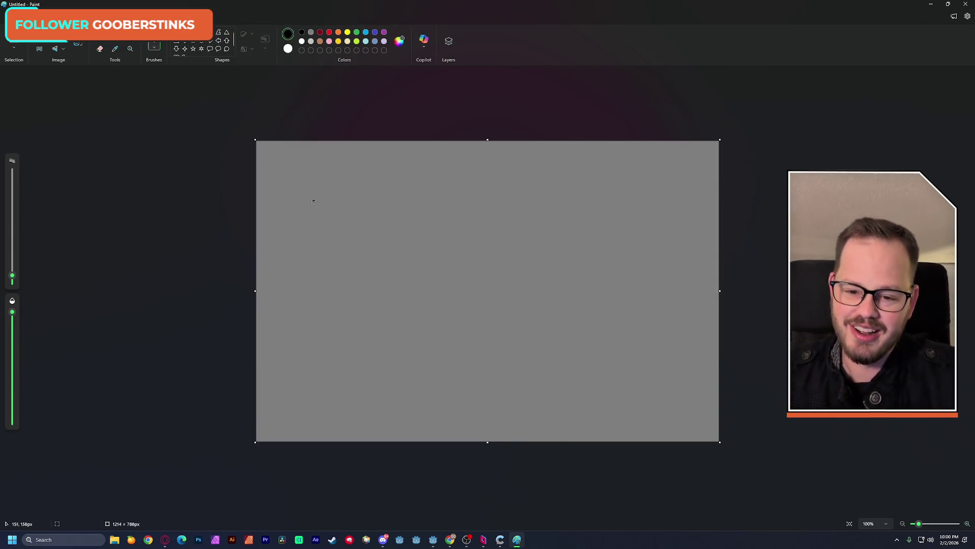
mouse_move(294, 197)
left_mouse_down()
mouse_move(316, 202)
mouse_move(350, 188)
mouse_move(401, 200)
left_mouse_up()
mouse_move(410, 182)
left_mouse_down()
mouse_move(410, 198)
mouse_move(444, 202)
left_mouse_up()
left_click(420, 179)
left_click_drag(460, 187, 475, 199)
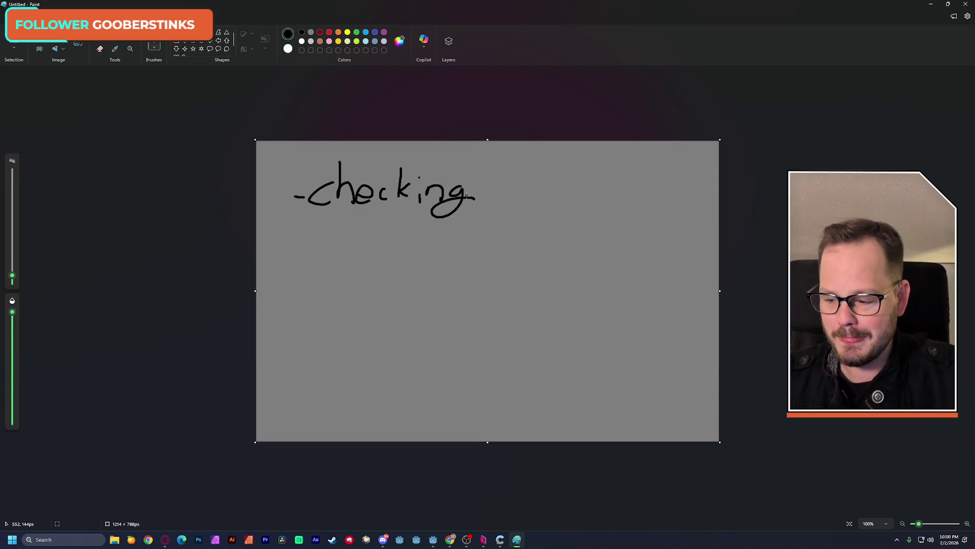
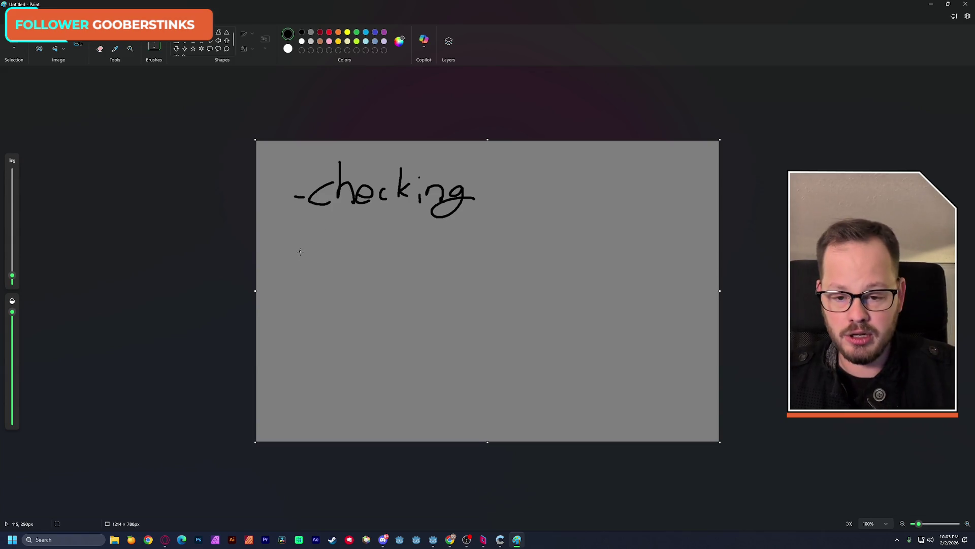
Step: Draw a dash for the savings line and strike 'savings' through in red, then return to black
mouse_move(286, 251)
left_mouse_down()
mouse_move(341, 258)
mouse_move(371, 245)
mouse_move(392, 268)
mouse_move(417, 251)
mouse_move(412, 263)
mouse_move(385, 250)
mouse_move(405, 253)
left_mouse_up()
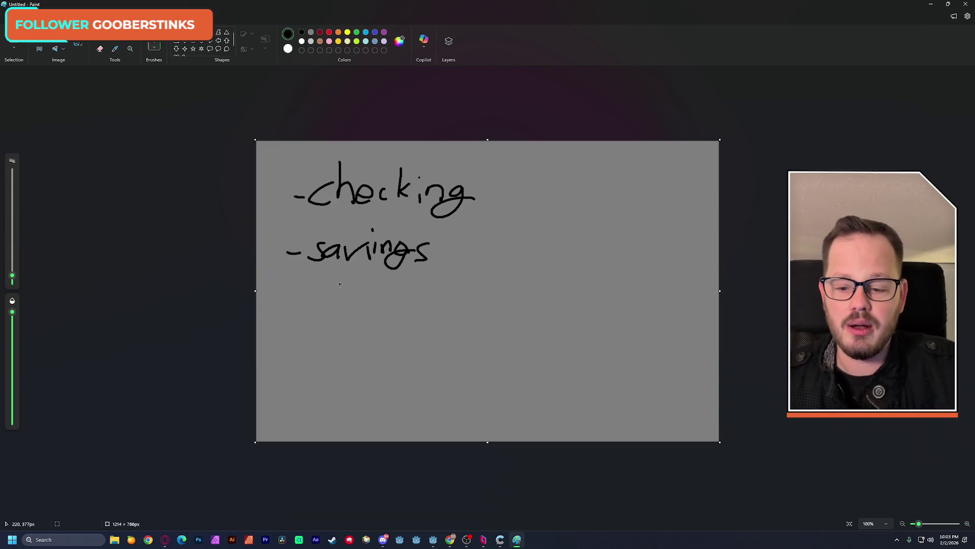
left_click(329, 32)
left_click_drag(300, 264, 408, 242)
left_click_drag(307, 240, 440, 263)
left_click(302, 32)
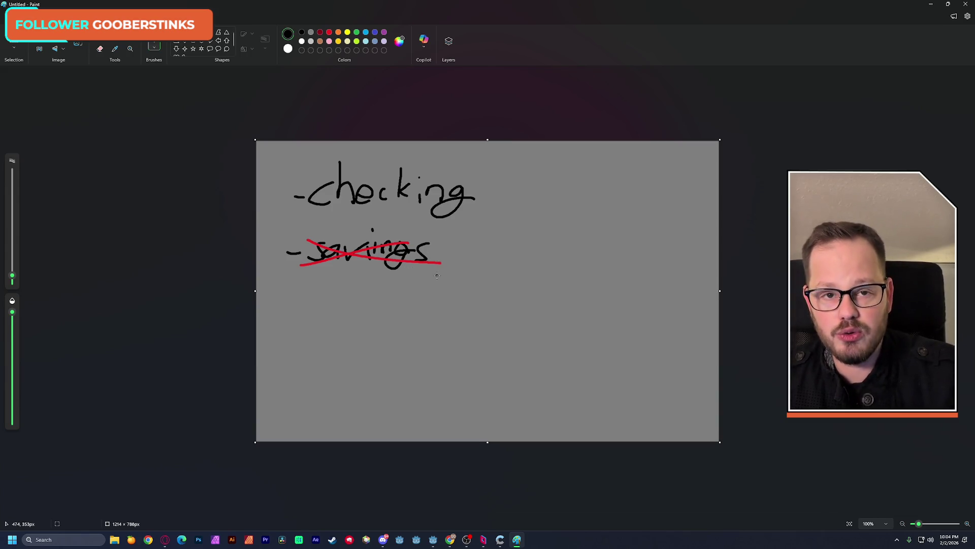
Step: Handwrite a bullet and 'high yeild' on a new line below the crossed-out savings
left_click(288, 305)
mouse_move(308, 283)
left_mouse_down()
mouse_move(306, 313)
mouse_move(351, 304)
mouse_move(340, 330)
left_mouse_up()
left_click(338, 283)
mouse_move(365, 283)
left_mouse_down()
mouse_move(364, 312)
mouse_move(421, 309)
left_mouse_up()
mouse_move(436, 295)
left_mouse_down()
mouse_move(404, 333)
mouse_move(462, 313)
left_mouse_up()
left_click(464, 281)
left_click_drag(477, 272, 475, 311)
left_click_drag(497, 293, 492, 309)
mouse_move(506, 271)
left_mouse_down()
mouse_move(505, 311)
mouse_move(564, 308)
left_mouse_up()
Step: Finish the line with the word 'savings'
mouse_move(568, 299)
left_mouse_down()
mouse_move(579, 298)
mouse_move(583, 314)
mouse_move(602, 307)
left_mouse_up()
left_click_drag(614, 294, 601, 326)
left_click_drag(649, 295, 616, 319)
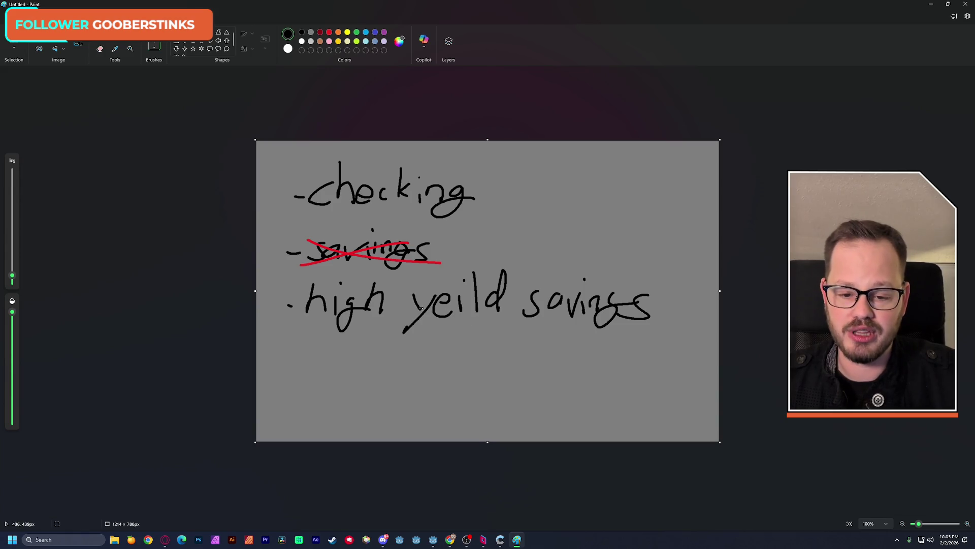
left_click(371, 346)
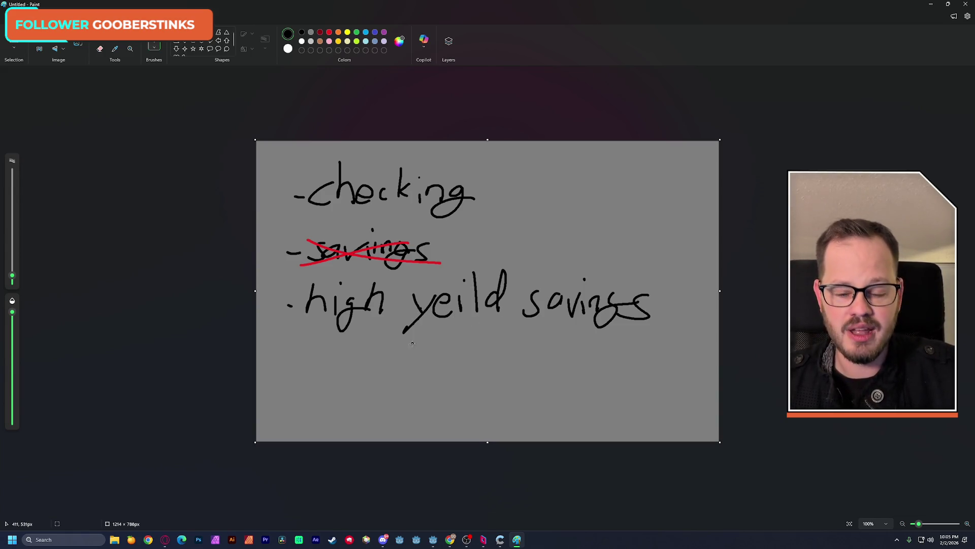
Step: Add a dashed line reading 'money market' below high yeild savings
left_click_drag(283, 373, 298, 370)
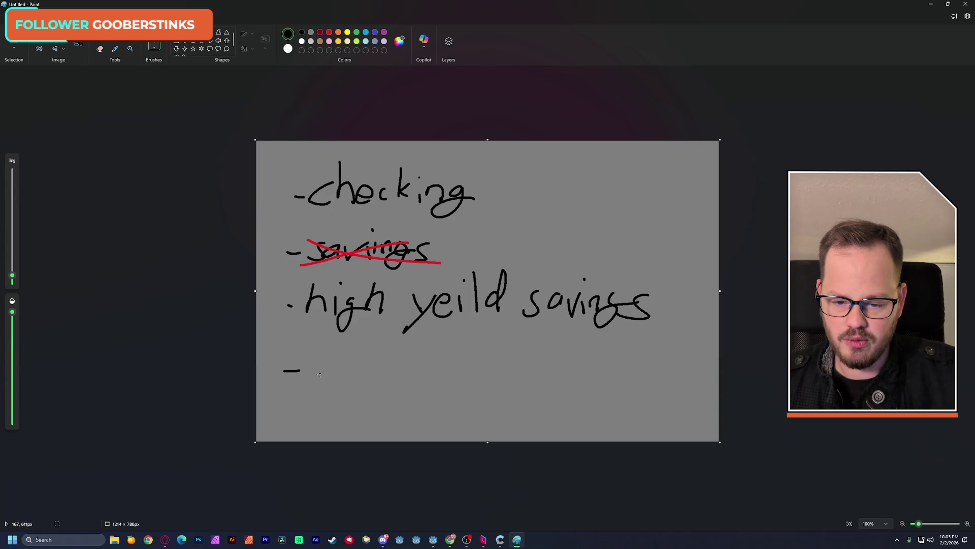
mouse_move(315, 375)
left_mouse_down()
mouse_move(319, 362)
mouse_move(338, 371)
mouse_move(392, 361)
mouse_move(381, 388)
left_mouse_up()
mouse_move(440, 365)
left_mouse_down()
mouse_move(484, 352)
mouse_move(487, 364)
mouse_move(553, 362)
mouse_move(579, 349)
left_mouse_up()
Step: Add a bottom dashed line reading '401 ROTH' and touch up the y in money
left_click_drag(282, 418, 299, 419)
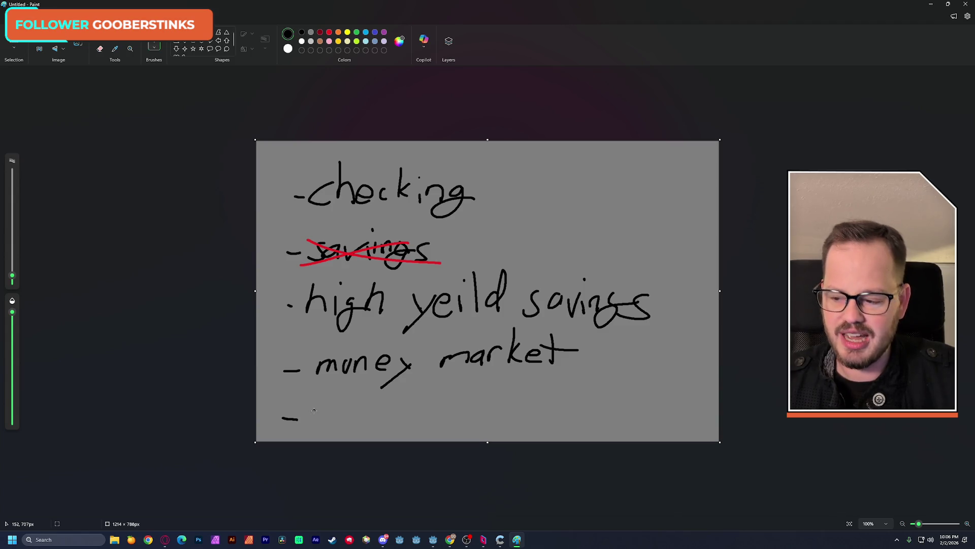
mouse_move(313, 404)
left_mouse_down()
mouse_move(310, 413)
mouse_move(333, 415)
mouse_move(324, 431)
mouse_move(357, 408)
mouse_move(367, 426)
left_mouse_up()
mouse_move(413, 398)
left_mouse_down()
mouse_move(413, 426)
mouse_move(413, 416)
mouse_move(433, 426)
mouse_move(454, 407)
mouse_move(471, 428)
left_mouse_up()
mouse_move(455, 404)
left_mouse_down()
mouse_move(484, 397)
mouse_move(492, 427)
left_mouse_up()
left_click_drag(510, 394, 505, 425)
left_click_drag(491, 422, 516, 415)
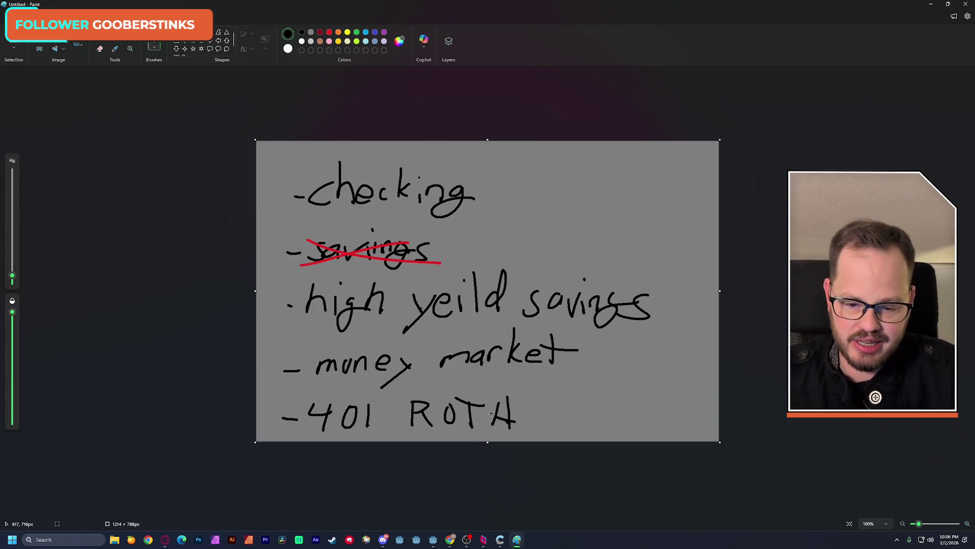
left_click_drag(410, 371, 415, 362)
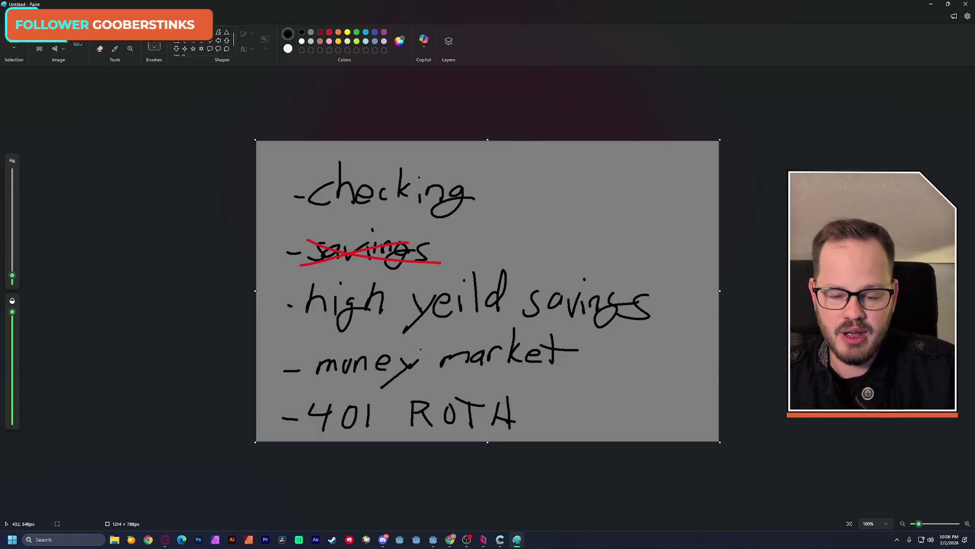
Step: Write a large '10%' to the right of checking
left_click_drag(562, 161, 557, 219)
mouse_move(591, 163)
left_mouse_down()
mouse_move(577, 204)
mouse_move(599, 162)
mouse_move(635, 170)
left_mouse_up()
left_click_drag(695, 165, 635, 211)
mouse_move(691, 193)
left_mouse_down()
mouse_move(673, 206)
mouse_move(691, 197)
left_mouse_up()
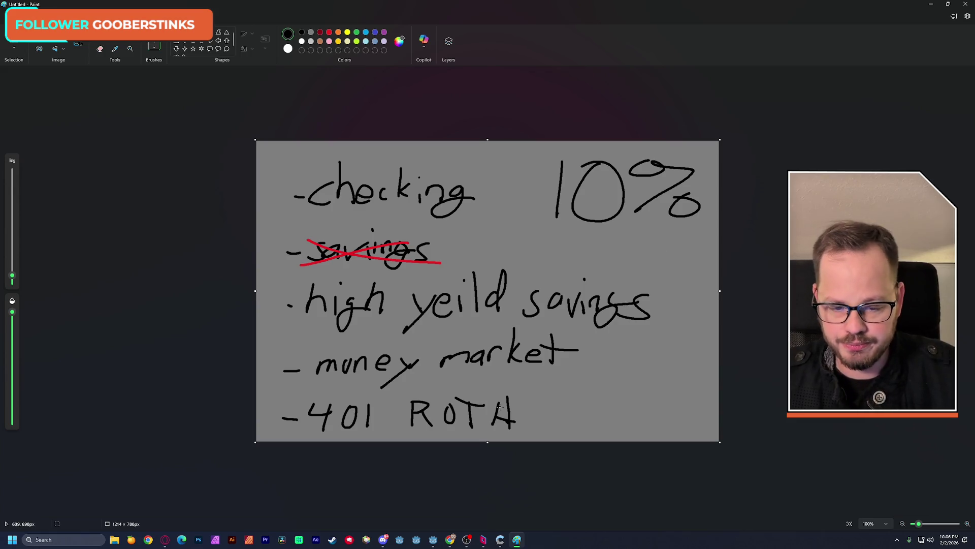
Step: Append '- index' after both the 401 ROTH and money market lines
mouse_move(530, 416)
left_mouse_down()
mouse_move(612, 420)
mouse_move(635, 403)
left_mouse_up()
left_click(564, 394)
left_click_drag(621, 405, 644, 427)
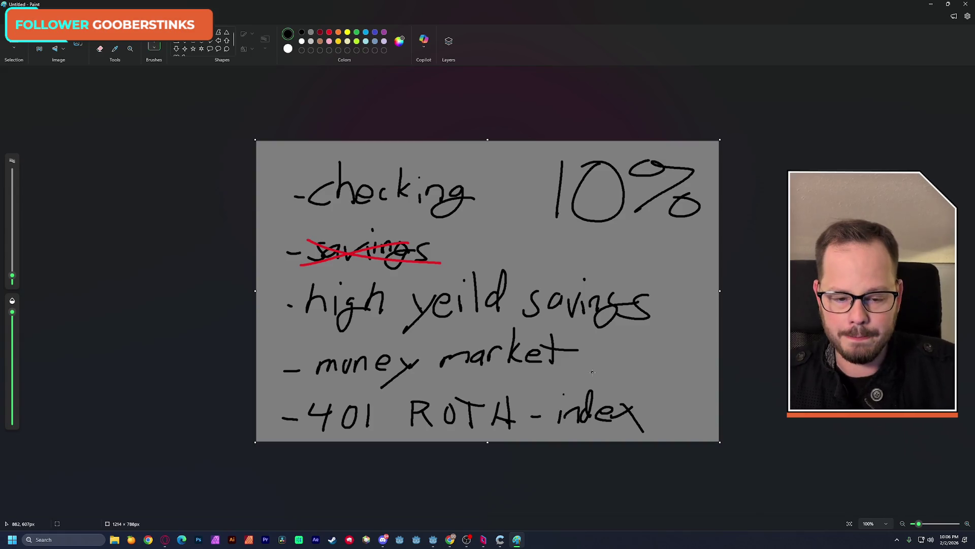
mouse_move(585, 357)
left_mouse_down()
mouse_move(610, 362)
mouse_move(630, 350)
mouse_move(666, 362)
left_mouse_up()
left_click(613, 340)
left_click_drag(666, 347, 653, 363)
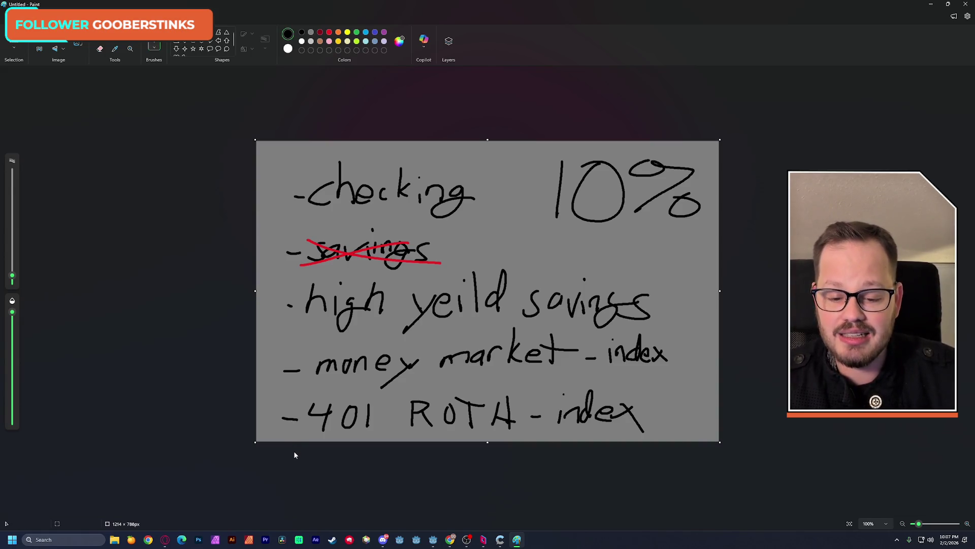
Step: Add a 'k' after 401 and draw a bracket joining the money market and 401k lines
mouse_move(379, 401)
left_mouse_down()
mouse_move(379, 428)
mouse_move(381, 418)
mouse_move(391, 430)
left_mouse_up()
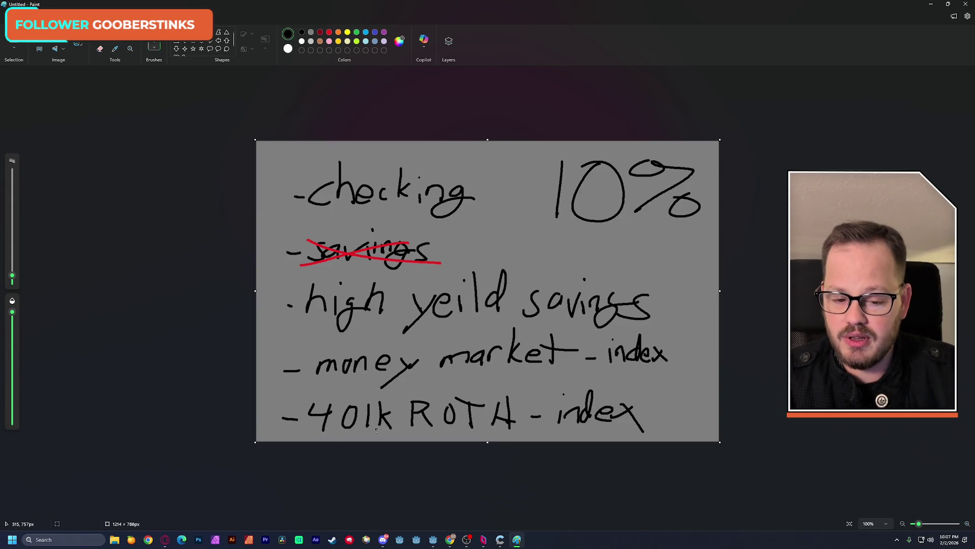
mouse_move(294, 356)
left_mouse_down()
mouse_move(277, 356)
mouse_move(290, 433)
left_mouse_up()
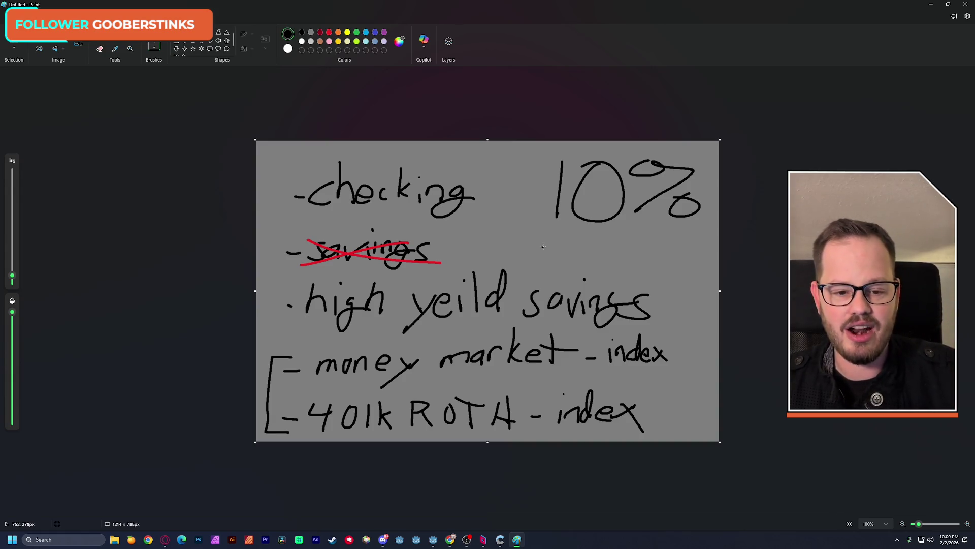
Step: Underline the 10% beside checking, then Alt+Tab to the other application
left_click_drag(546, 234, 709, 219)
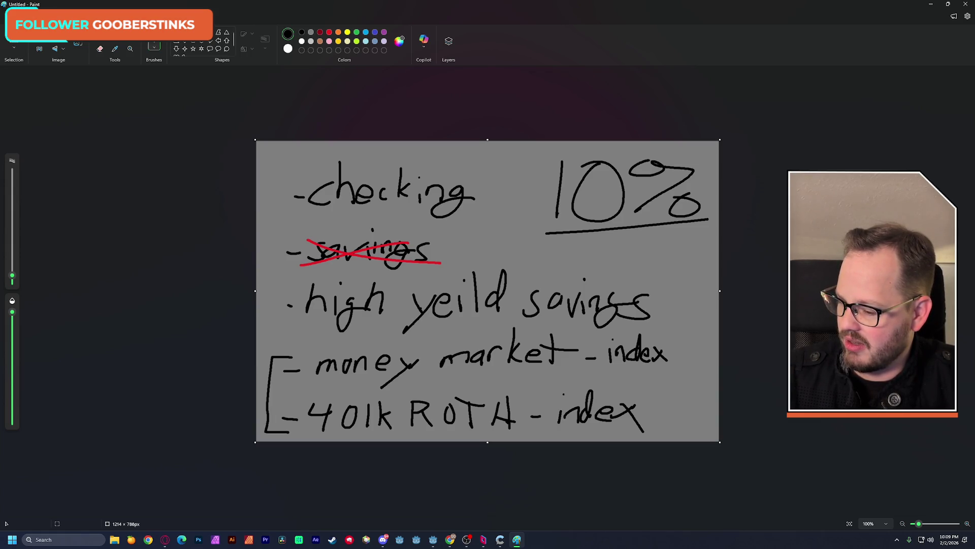
key("alt+Tab")
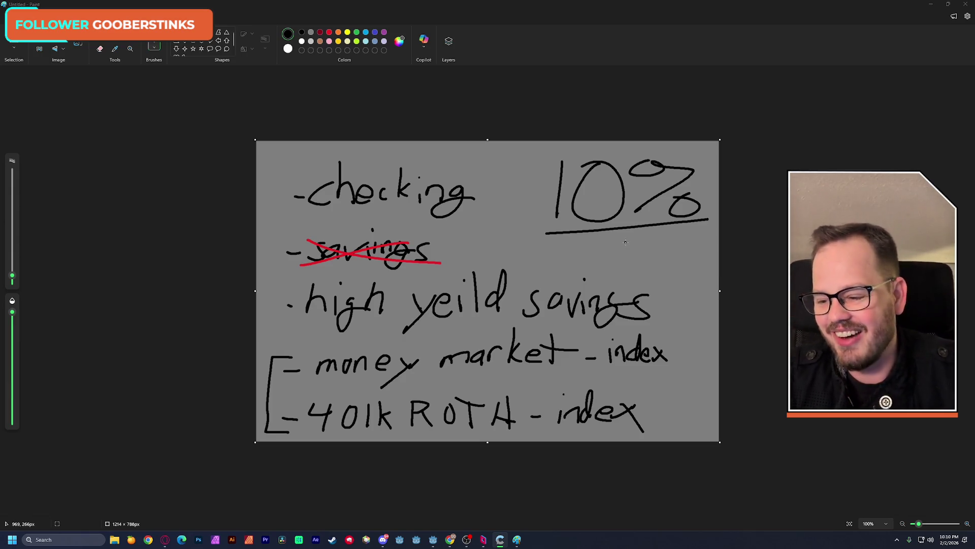
Step: Underline 'index' on the money market and 401k ROTH lines, undoing a trial stroke under ROTH
left_click_drag(613, 369, 658, 369)
left_click_drag(571, 430, 618, 431)
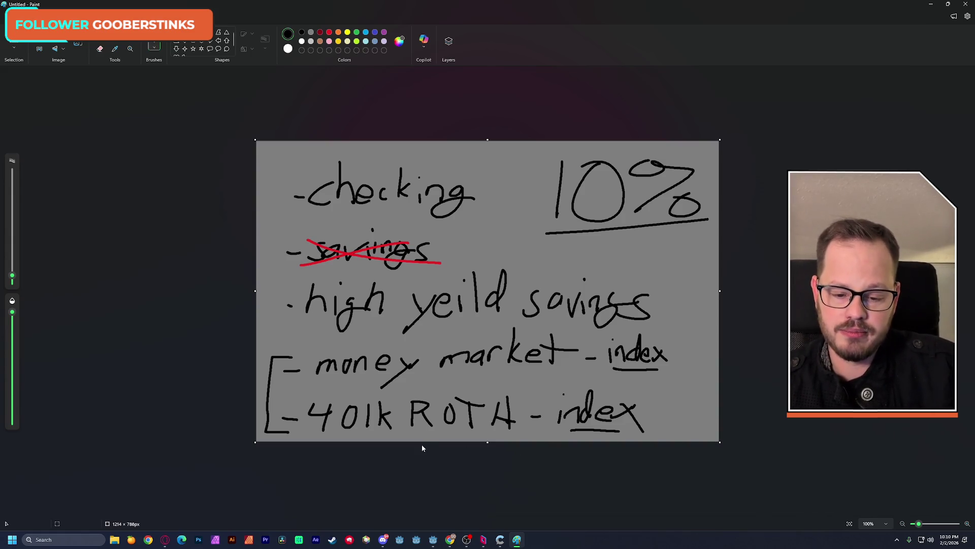
left_click_drag(412, 434, 488, 436)
key("ctrl+z")
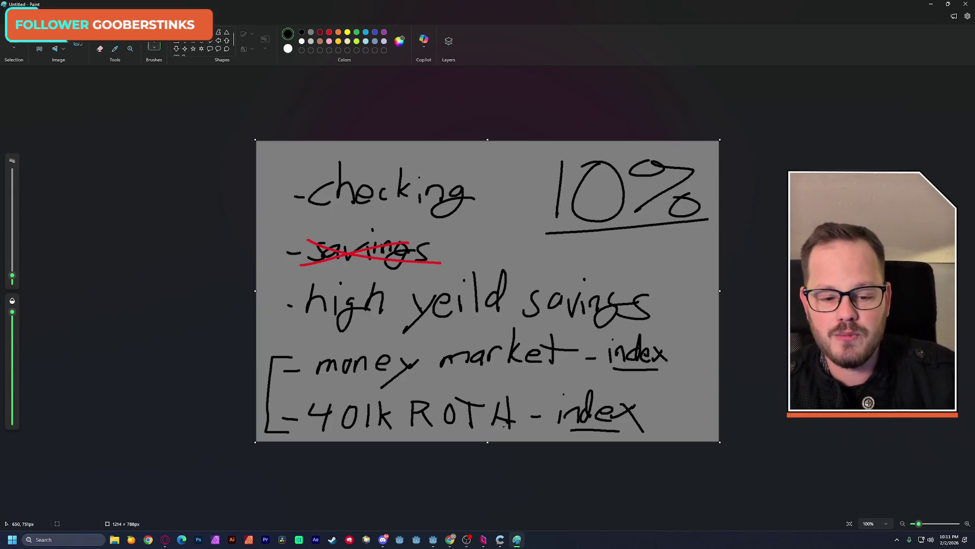
Step: Write '4%' beside high yeild savings and underline checking
left_click_drag(668, 281, 678, 293)
mouse_move(673, 284)
left_mouse_down()
mouse_move(669, 305)
mouse_move(693, 282)
mouse_move(684, 307)
mouse_move(705, 306)
left_mouse_up()
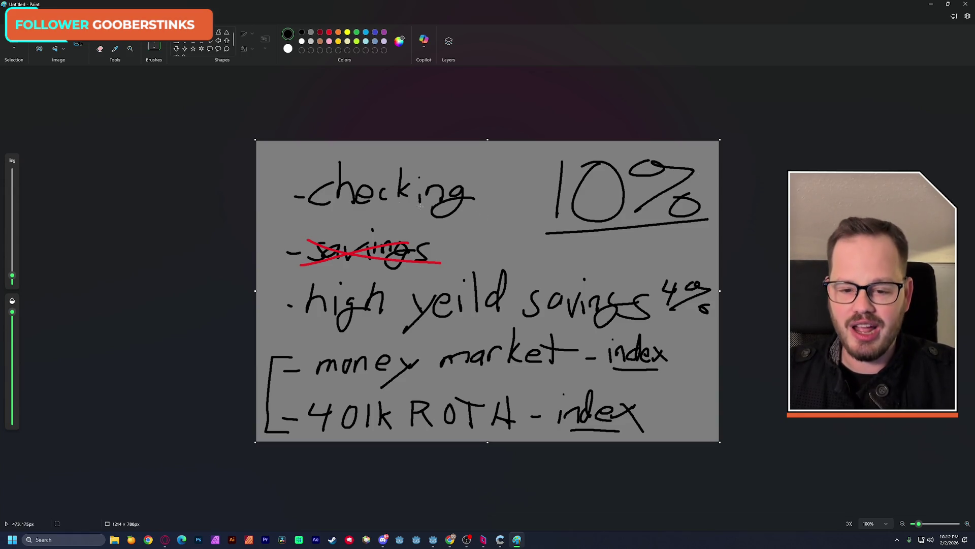
left_click_drag(310, 212, 461, 216)
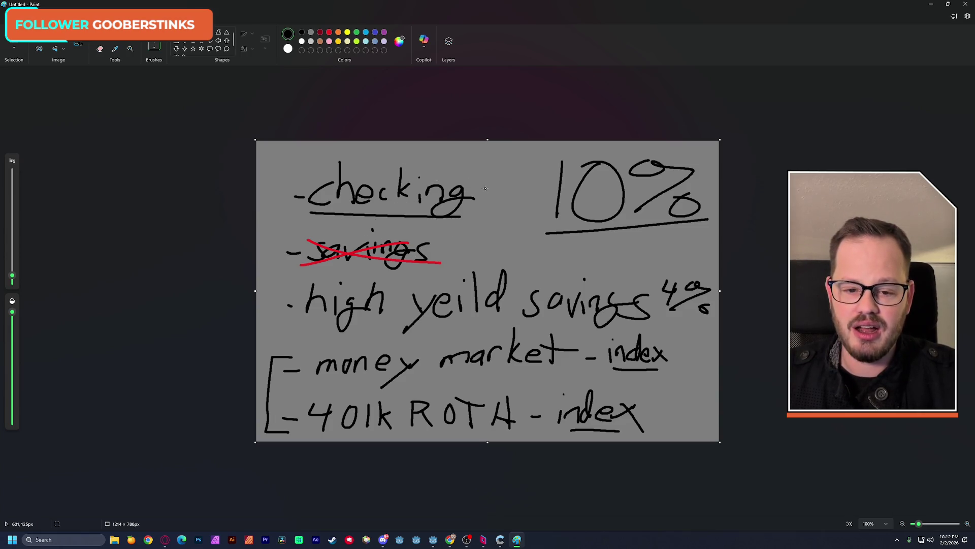
Step: Undo the stray 'cc' strokes after checking and close the Paint window
mouse_move(491, 174)
left_mouse_down()
mouse_move(491, 186)
mouse_move(514, 192)
left_mouse_up()
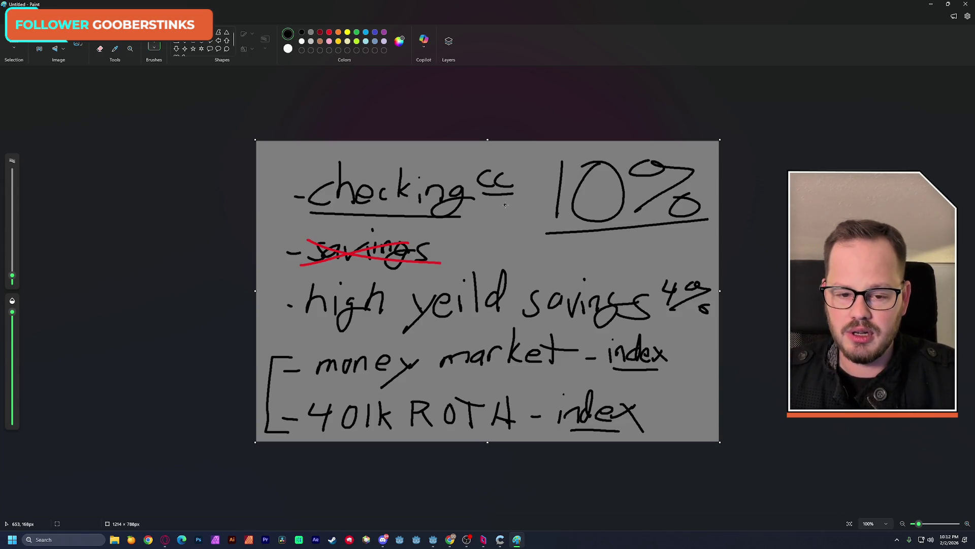
key("ctrl+z")
key("ctrl+z")
key("ctrl+z")
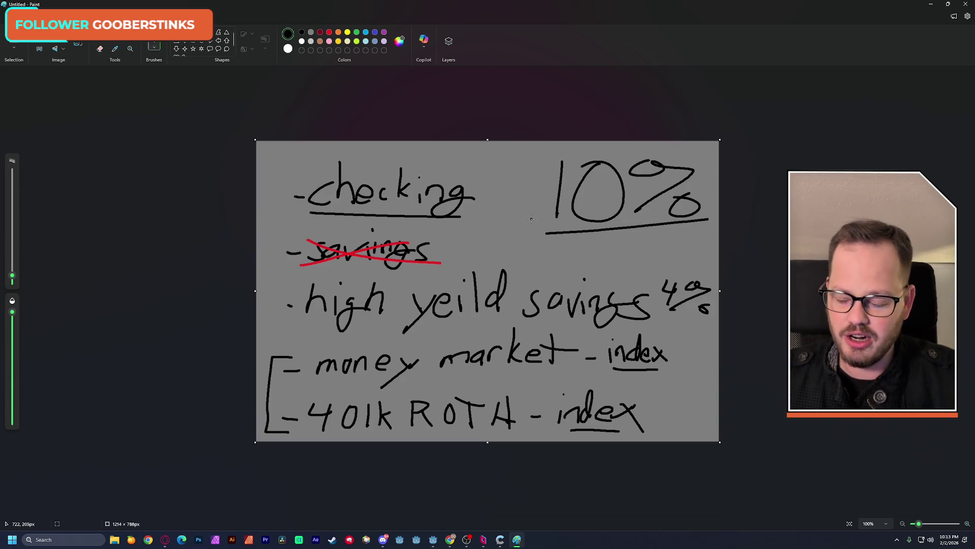
left_click(965, 4)
Step: Discard the Paint sketch without saving and enlarge Godot's code area slightly above the output
left_click(487, 285)
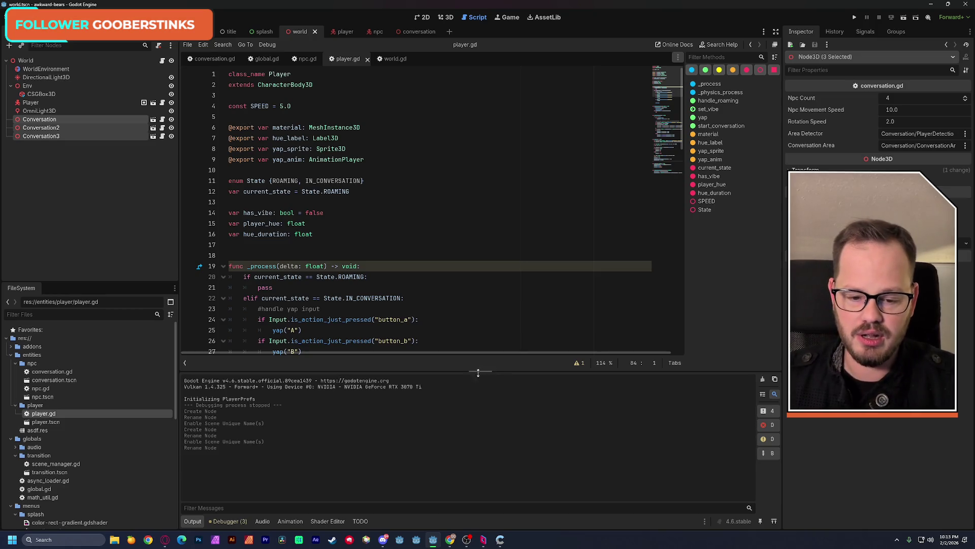
left_click_drag(478, 372, 478, 383)
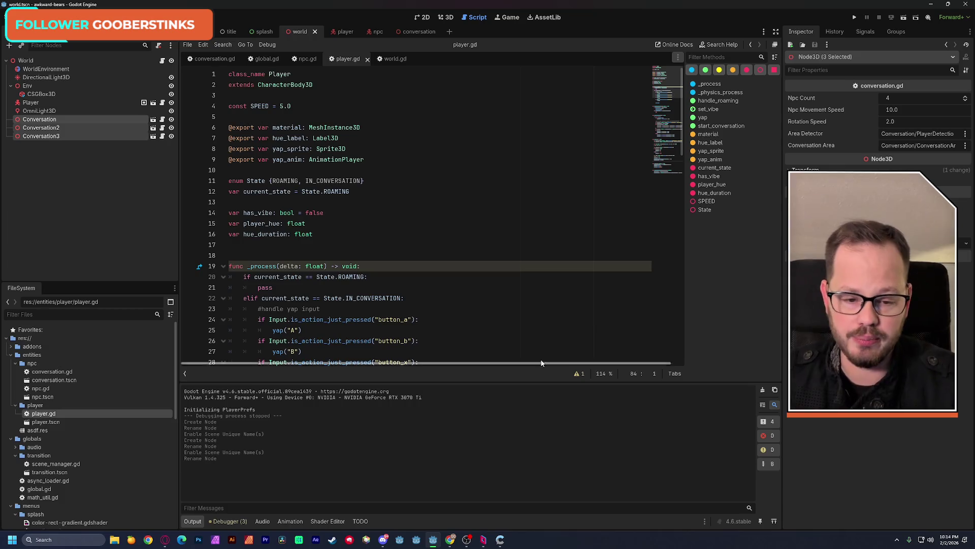
Step: Strip stray whitespace from the blank line after pass in player.gd and save
scroll(527, 288, "down", 4)
scroll(526, 288, "up", 2)
scroll(527, 288, "down", 1)
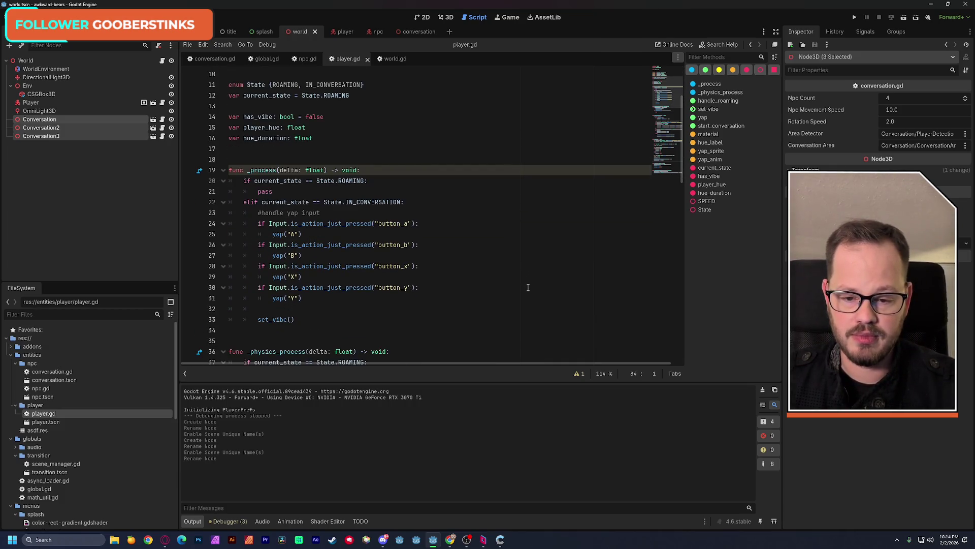
left_click(322, 311)
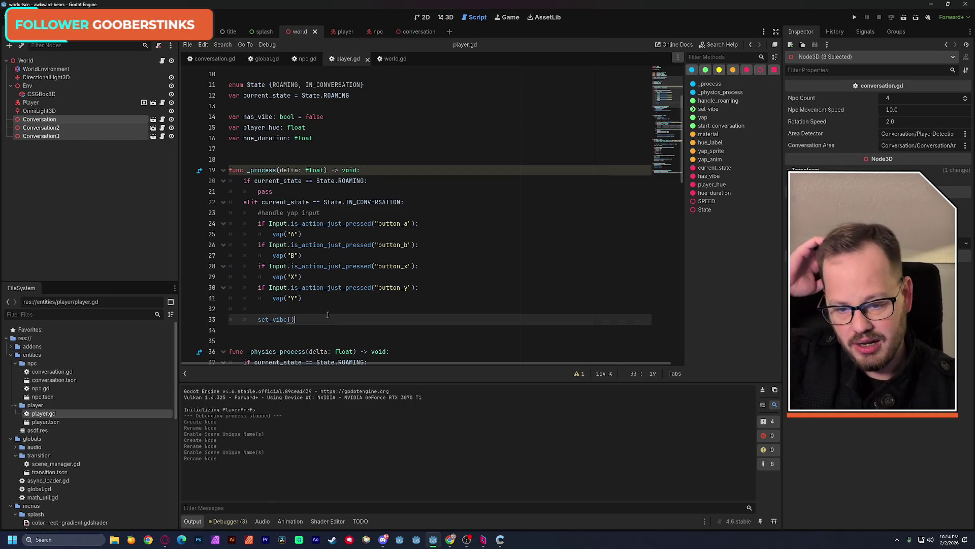
scroll(320, 333, "down", 4)
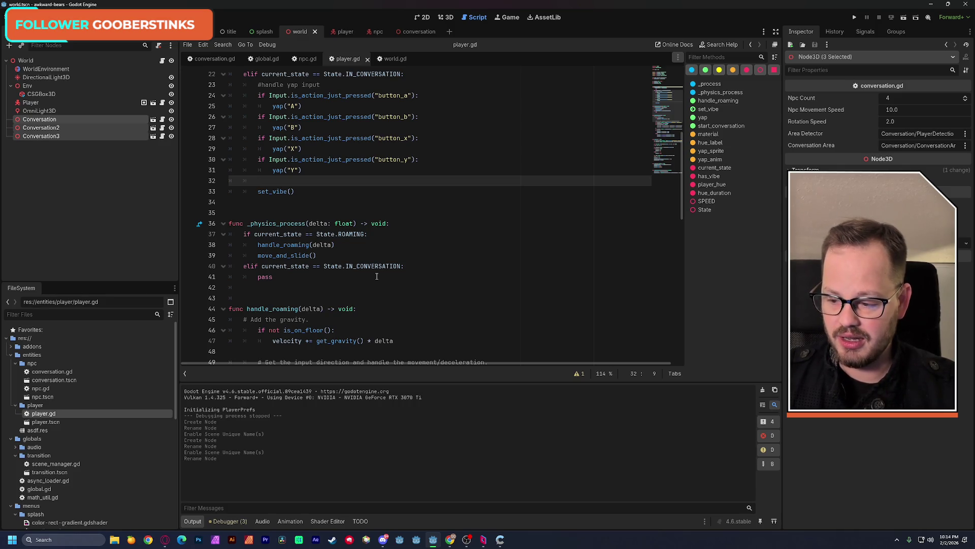
left_click(317, 273)
left_click(293, 294)
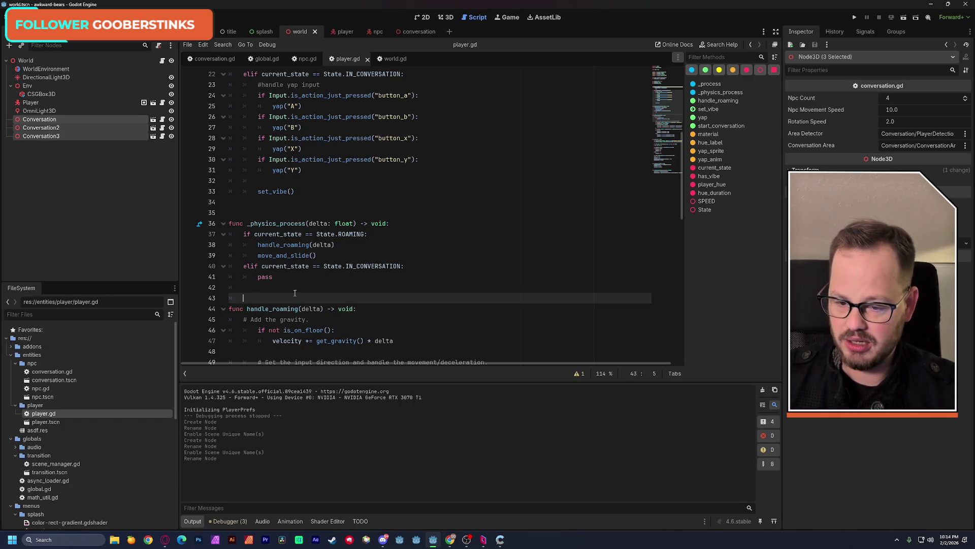
key("BackSpace")
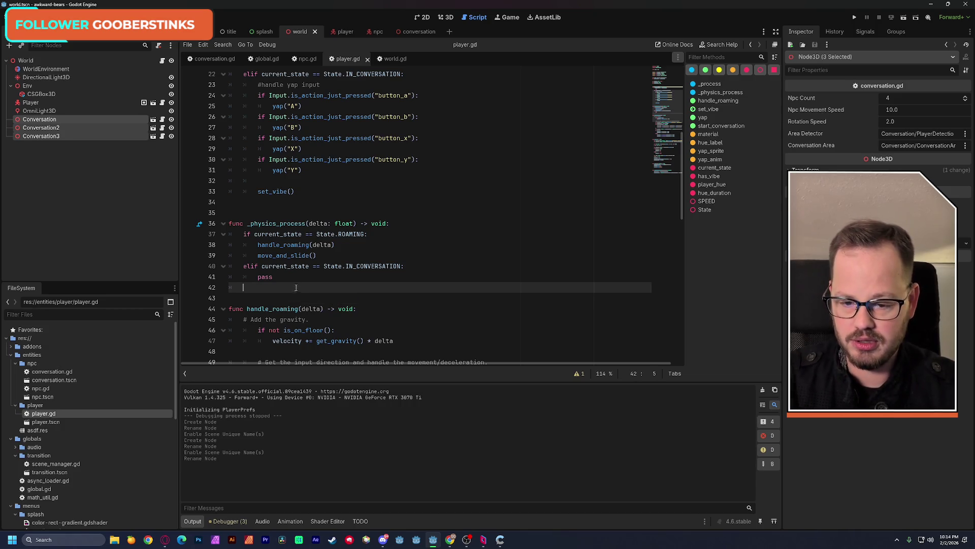
key("Up")
scroll(343, 303, "down", 2)
key("ctrl+s")
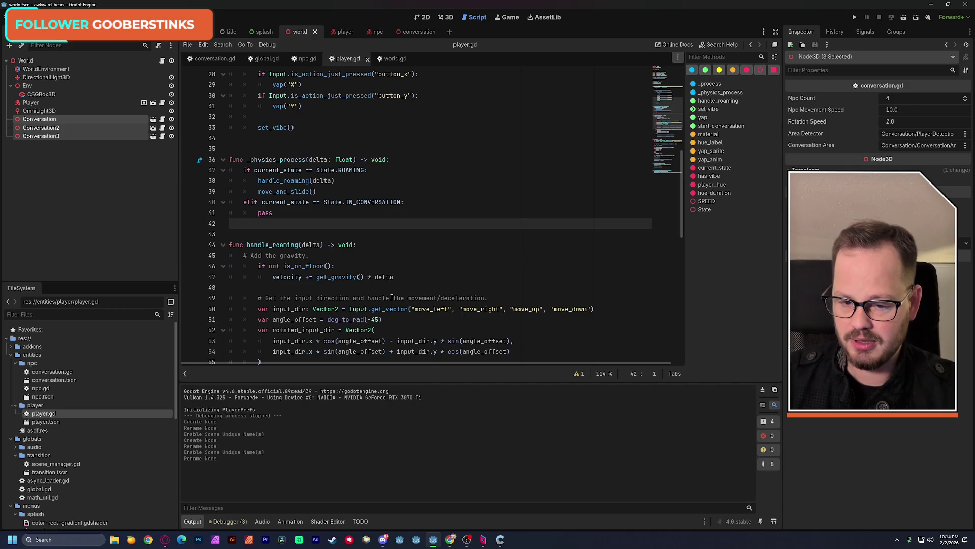
Step: Clean the blank line after the gravity code, save again, and return to the physics code
left_click(352, 287)
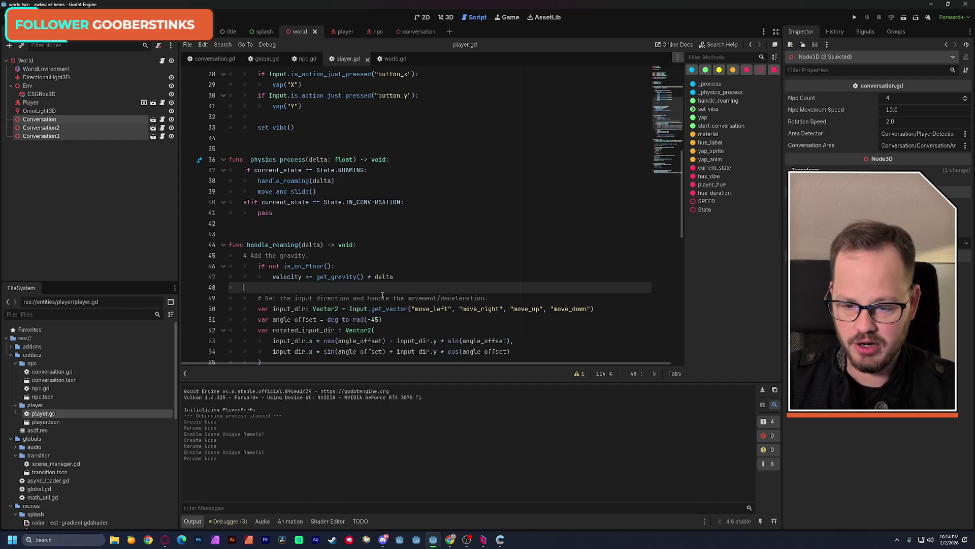
scroll(382, 296, "down", 5)
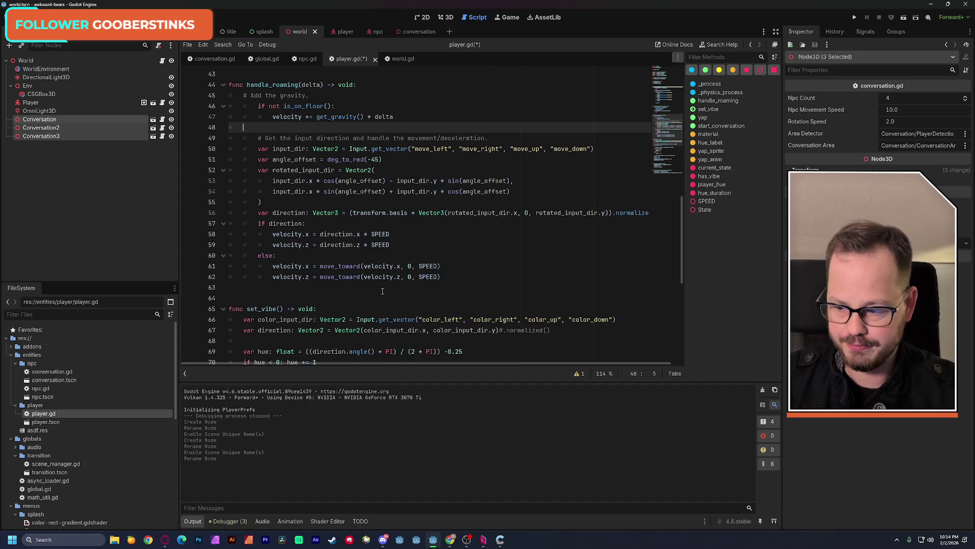
key("ctrl+s")
scroll(455, 267, "down", 4)
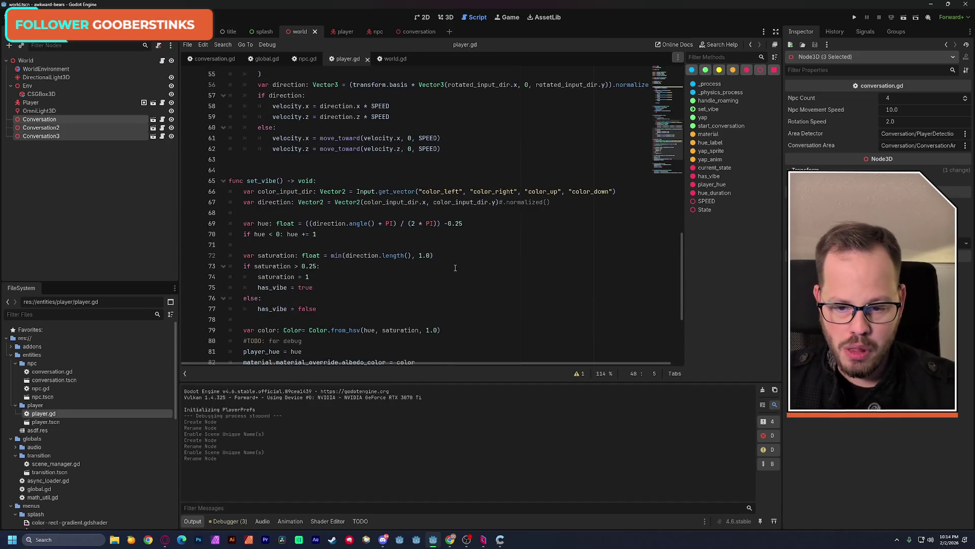
scroll(455, 267, "down", 5)
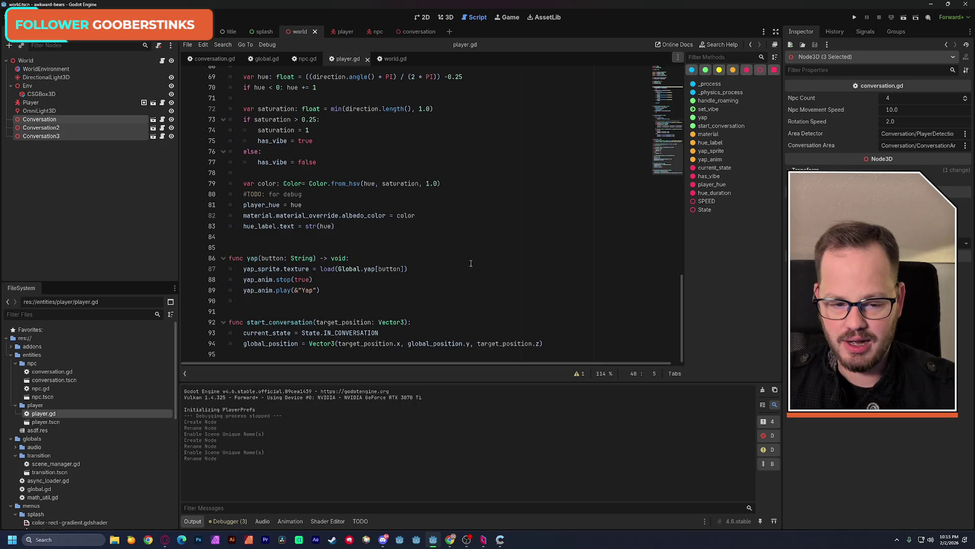
left_click(671, 116)
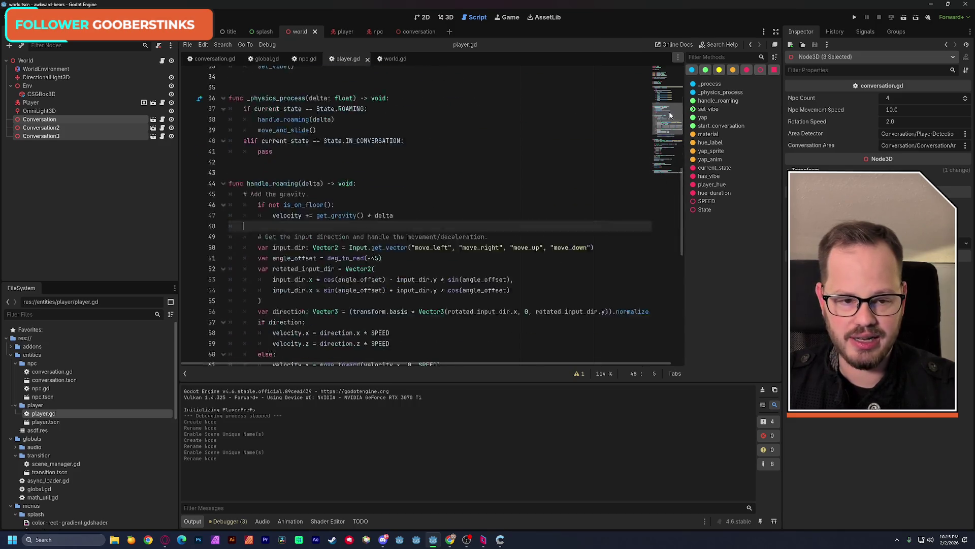
left_click_drag(671, 116, 671, 77)
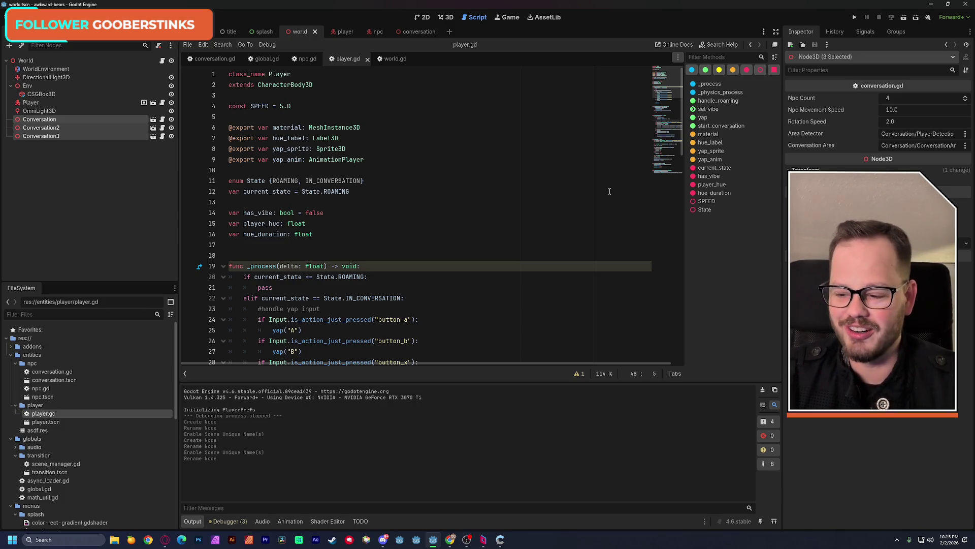
scroll(668, 82, "down", 1)
scroll(669, 81, "up", 1)
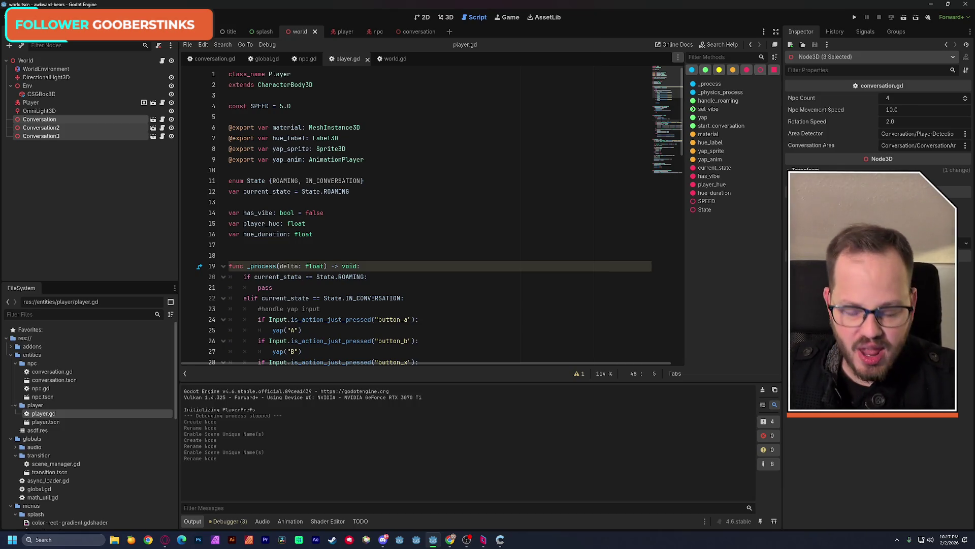
left_click(406, 158)
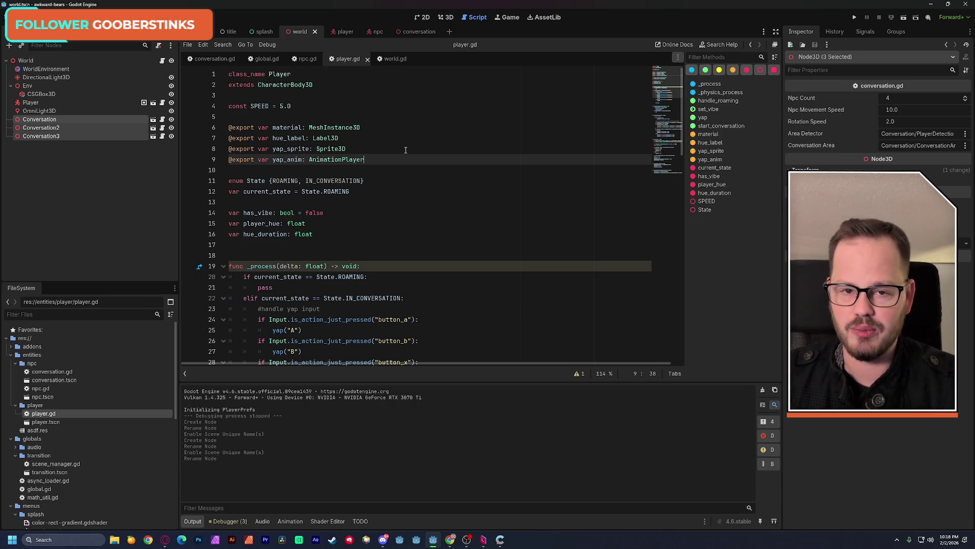
key("Down")
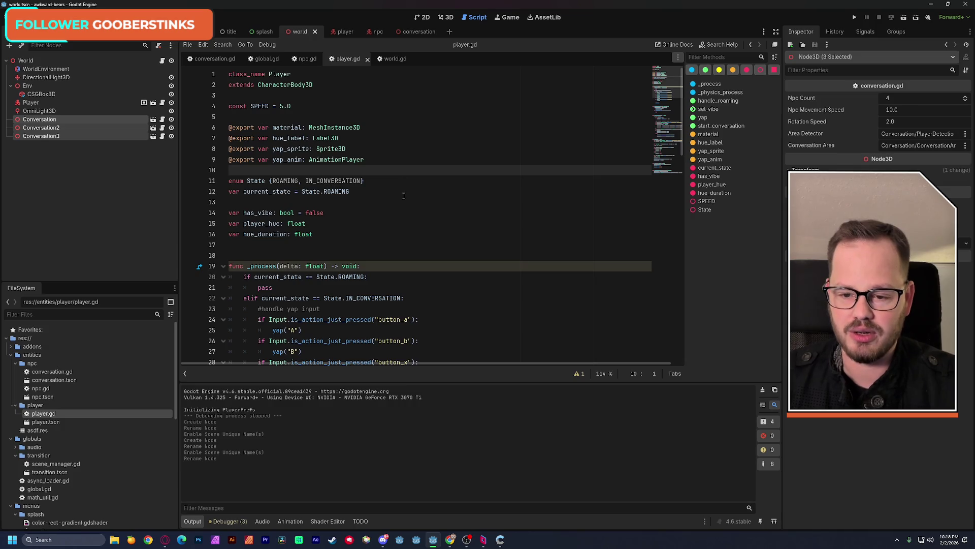
left_click(405, 193)
left_click(405, 199)
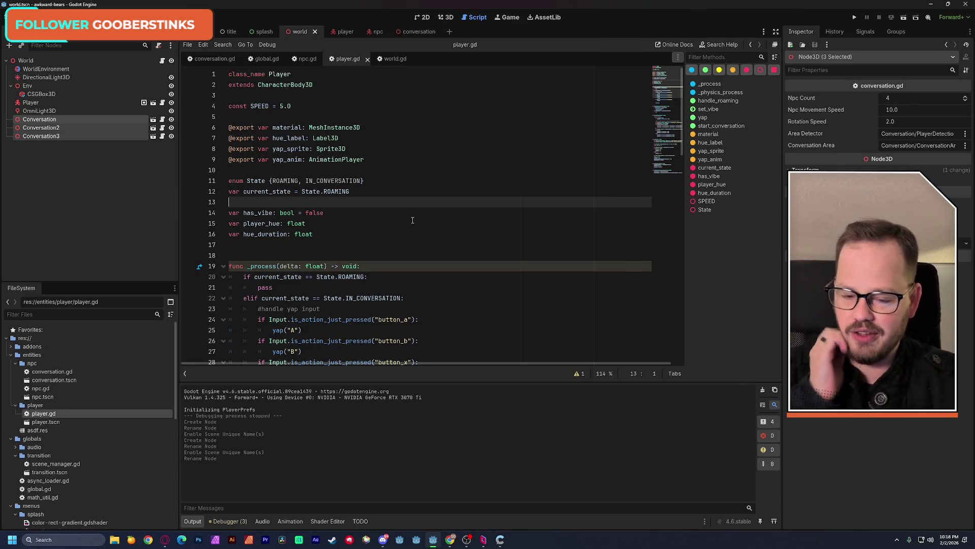
scroll(412, 219, "down", 20)
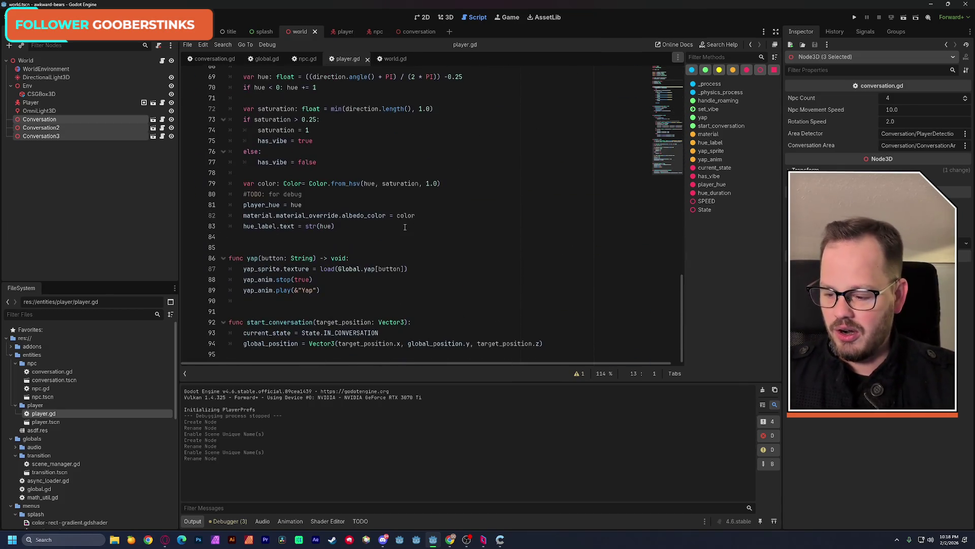
left_click_drag(667, 158, 667, 84)
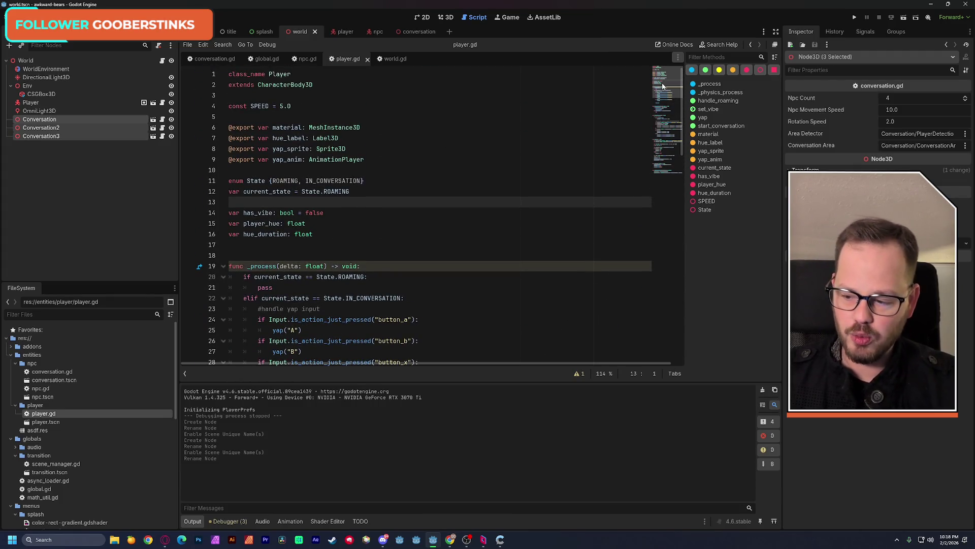
scroll(663, 86, "down", 2)
scroll(663, 87, "up", 2)
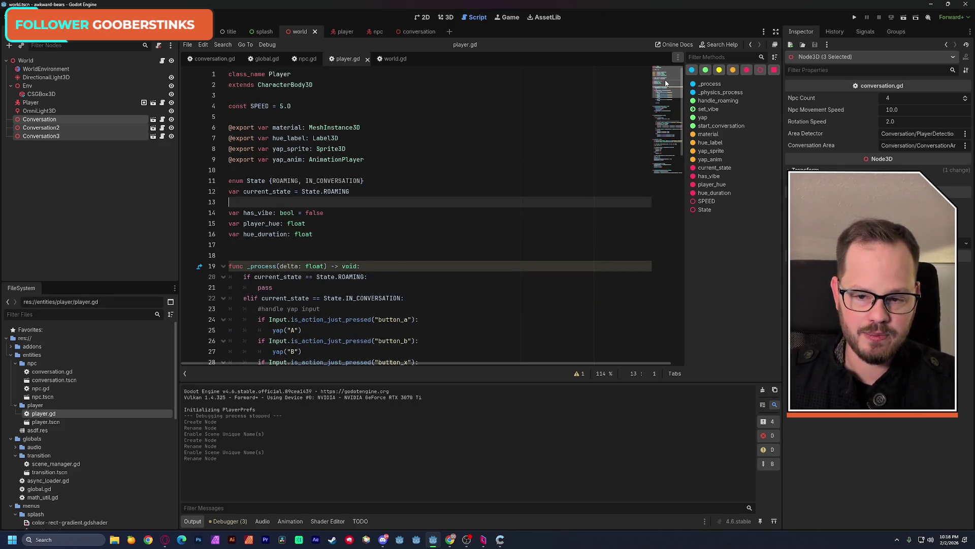
left_click(329, 99)
key("Down")
key("Down")
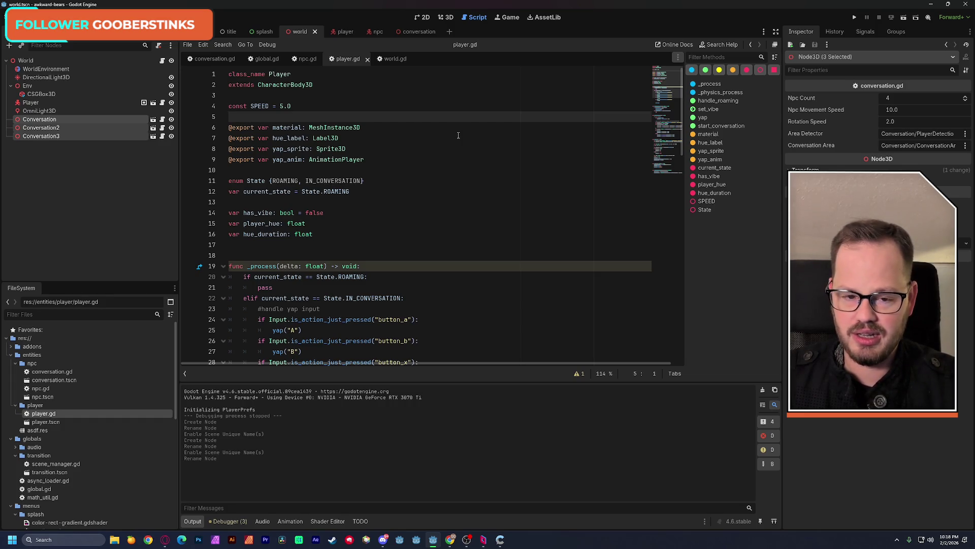
left_click(763, 390)
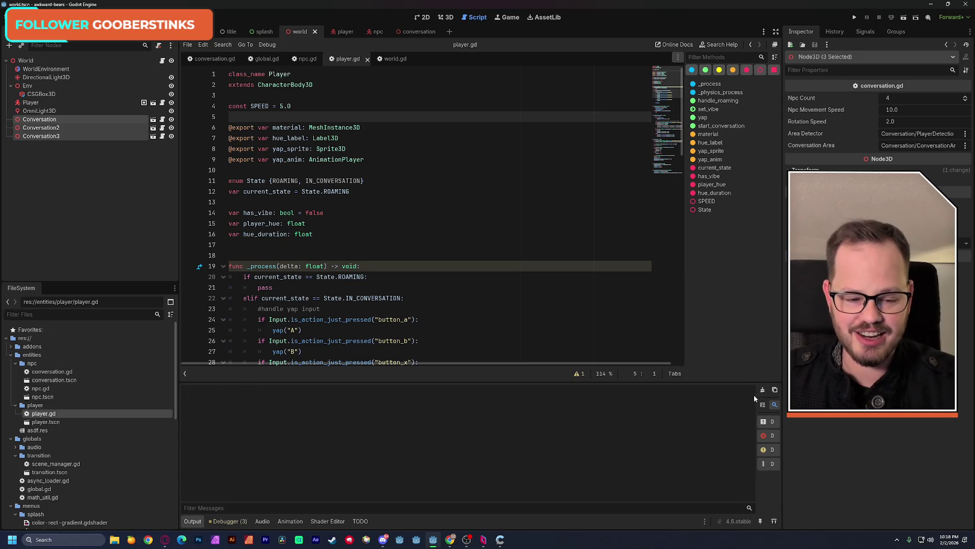
Step: Collapse the Output panel and put the cursor on the empty line under extends CharacterBody3D
left_click(193, 521)
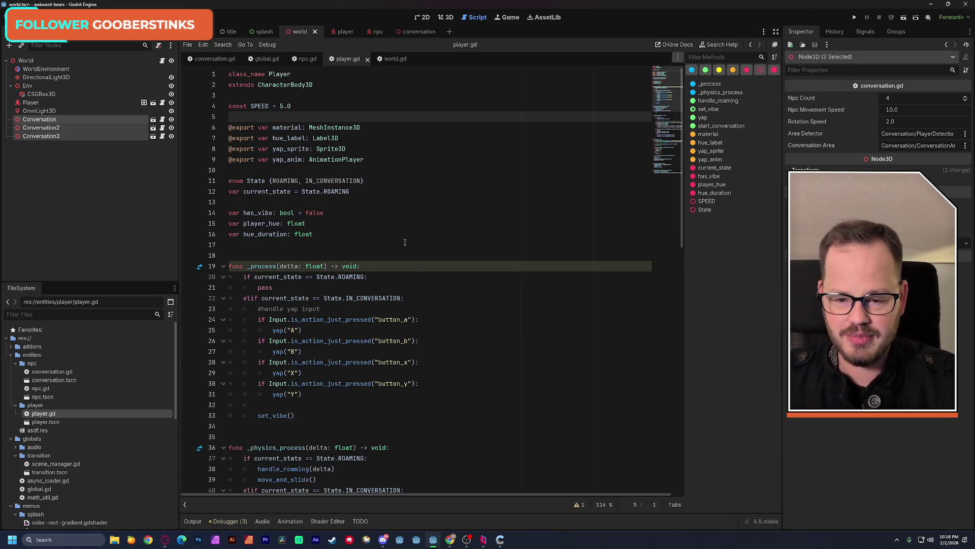
key("Up")
key("Up")
key("Down")
key("Down")
key("Up")
key("Up")
left_click(315, 117)
mouse_move(331, 123)
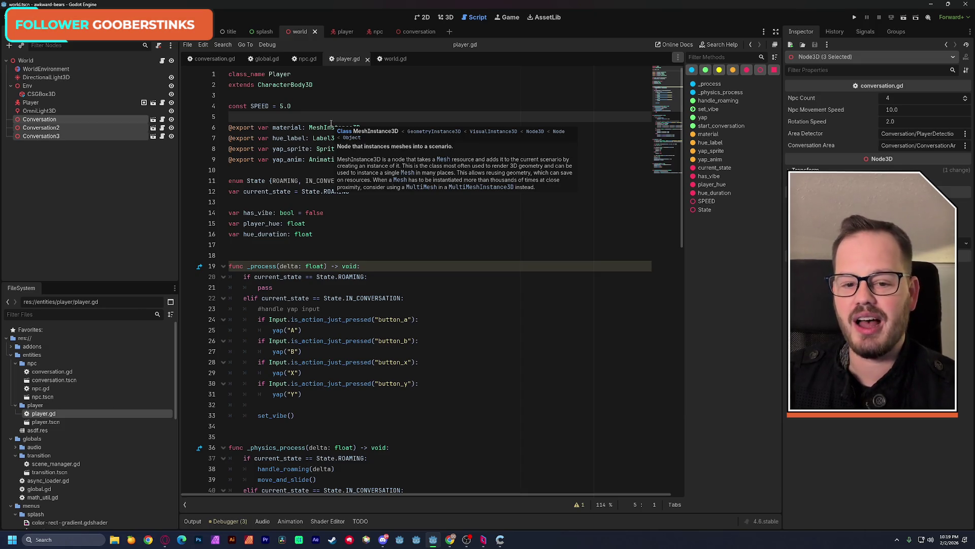
left_click(349, 100)
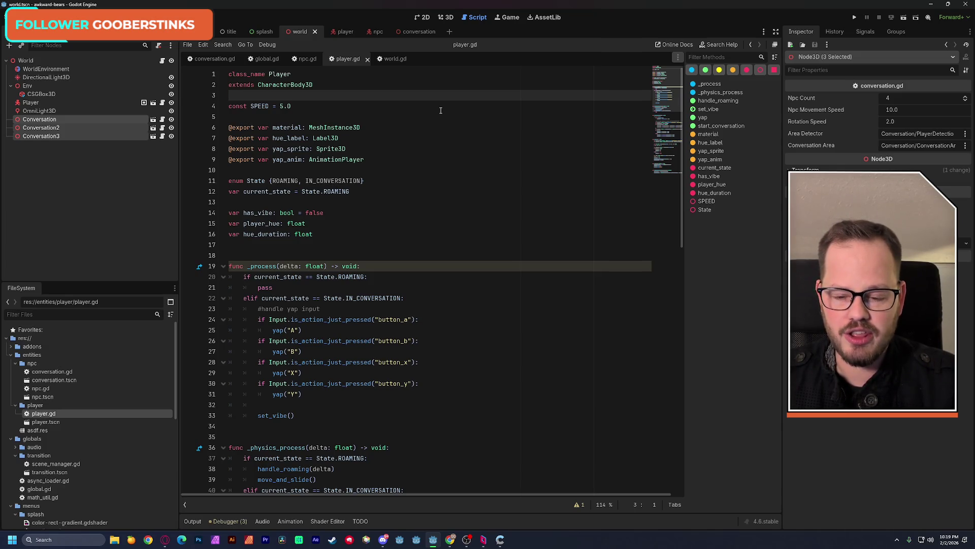
left_click(397, 115)
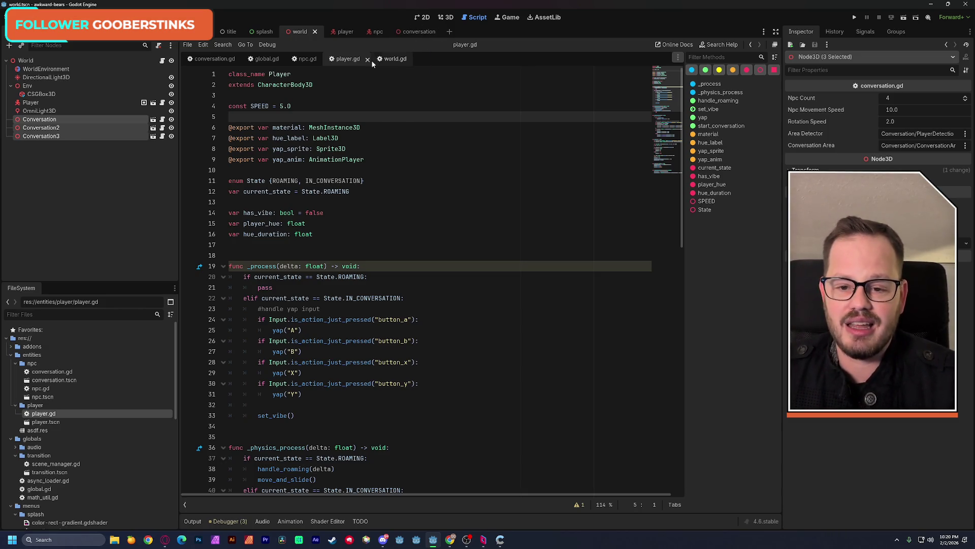
left_click(302, 95)
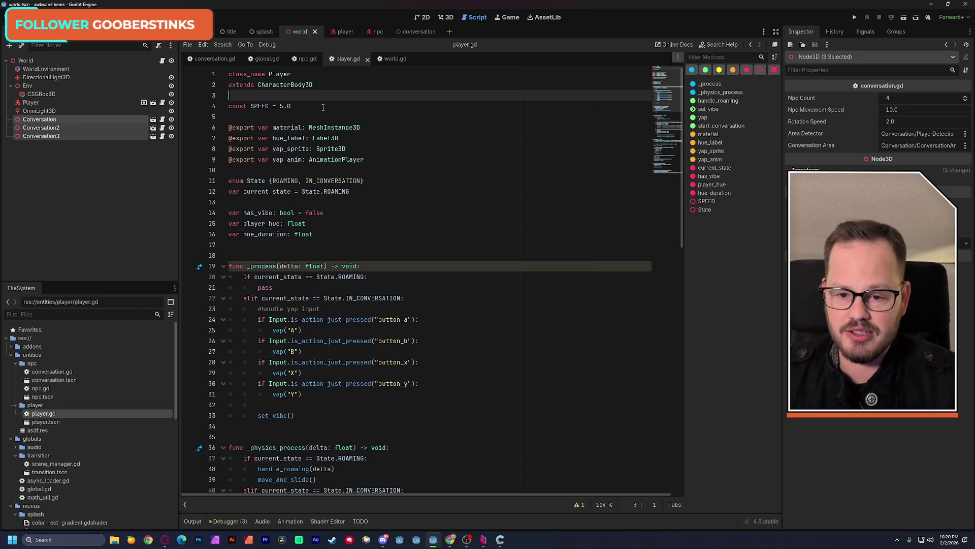
left_click(323, 116)
key("Up")
key("Up")
left_click(335, 118)
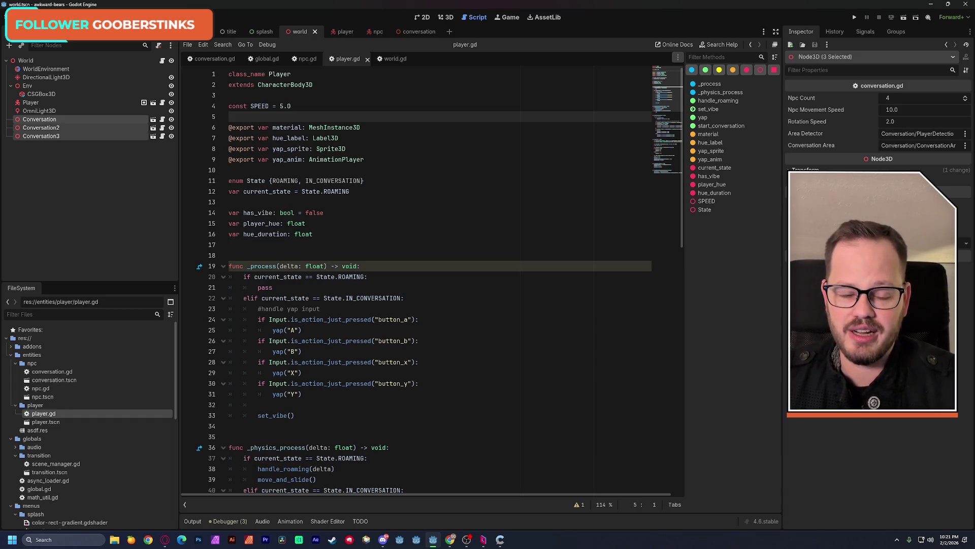
left_click_drag(782, 294, 784, 297)
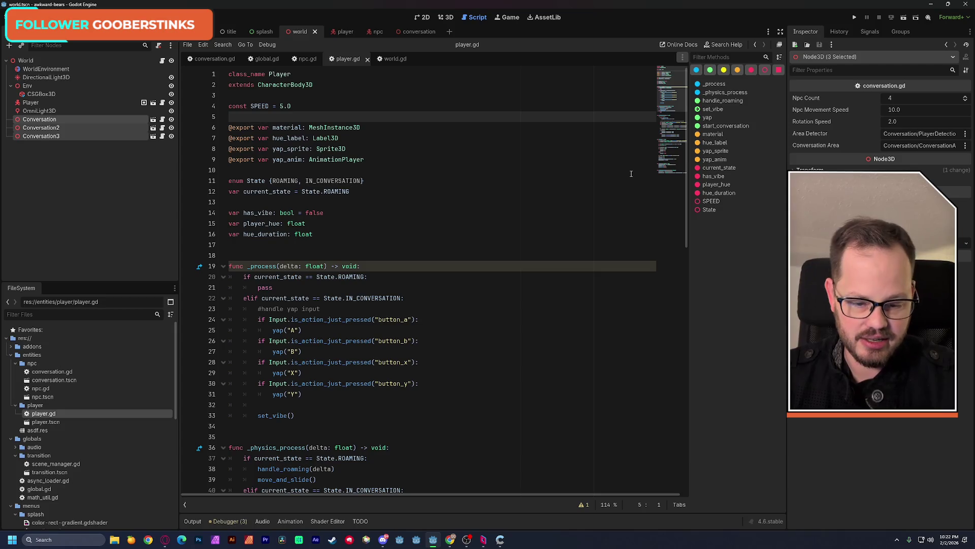
key("alt+Tab")
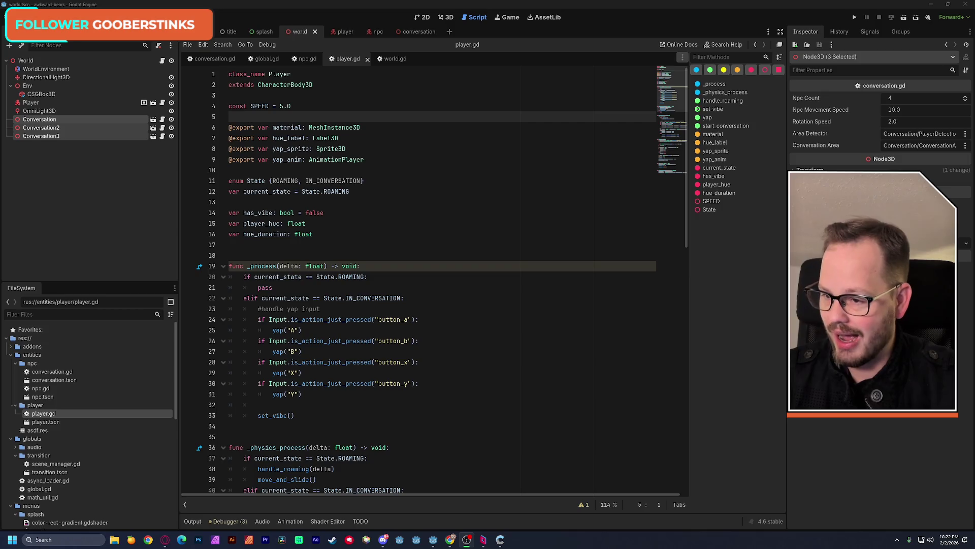
Step: Back in Godot, scroll through player.gd via the minimap to review the script
key("alt+Tab")
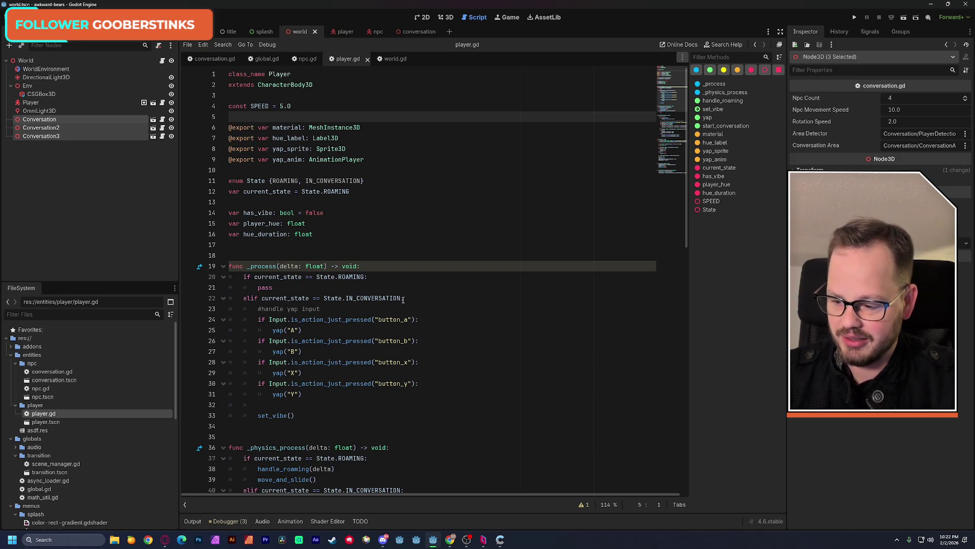
scroll(457, 294, "down", 15)
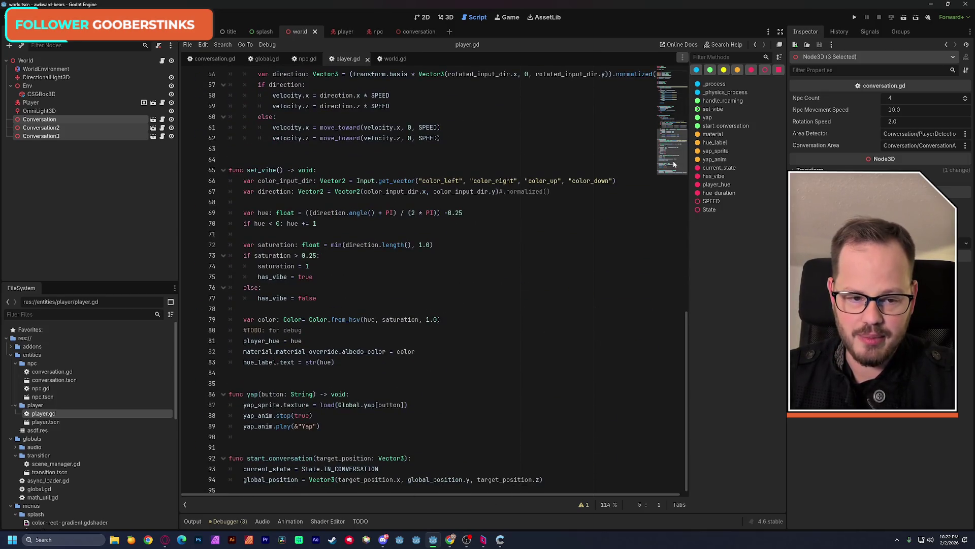
left_click_drag(672, 160, 675, 93)
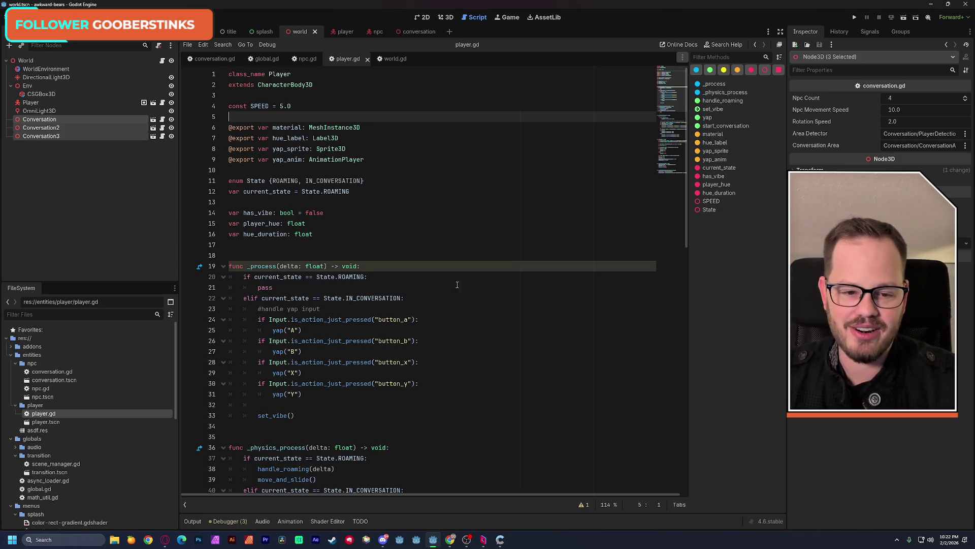
left_click(672, 155)
scroll(502, 182, "up", 10)
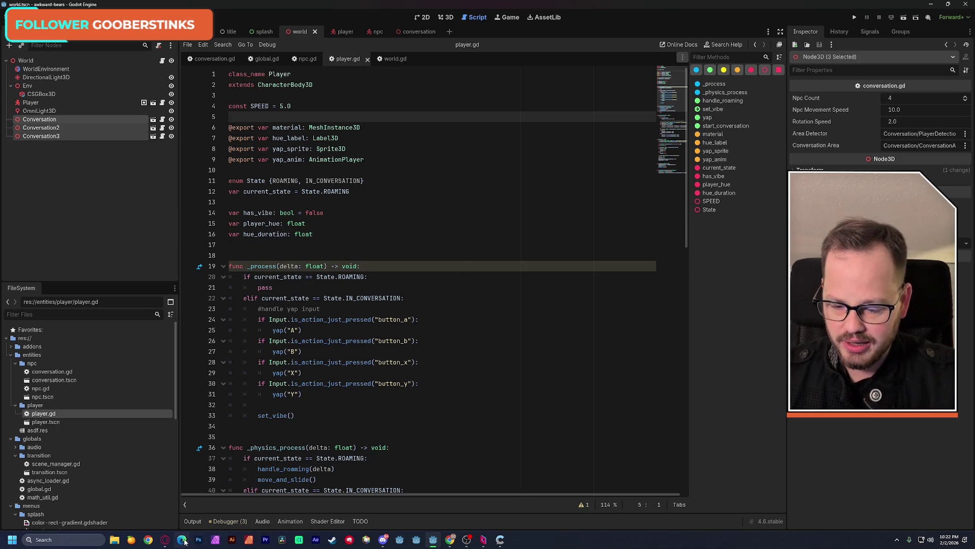
Step: Select the game loop steps in the Awkward Bears notes in Chrome, then return to Godot
mouse_move(450, 542)
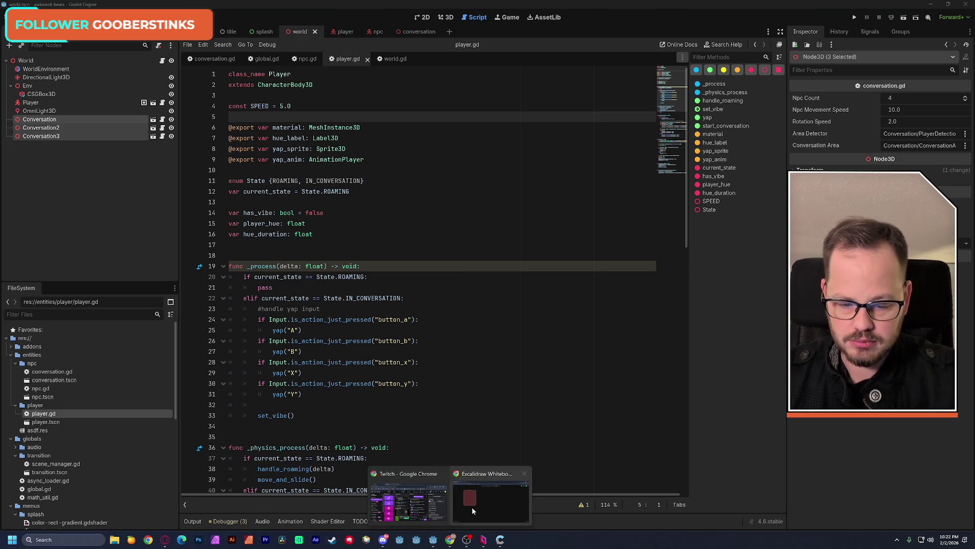
left_click(491, 495)
mouse_move(378, 240)
left_mouse_down()
mouse_move(635, 407)
mouse_move(660, 438)
left_mouse_up()
key("alt+Tab")
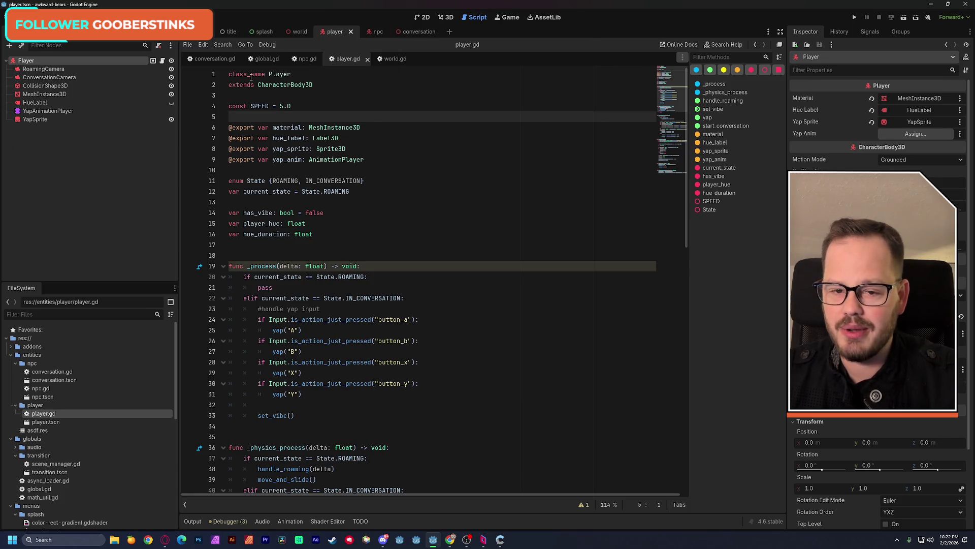
Step: Show the player scene in the 3D view and select ConversationCamera to see its preview
left_click(443, 17)
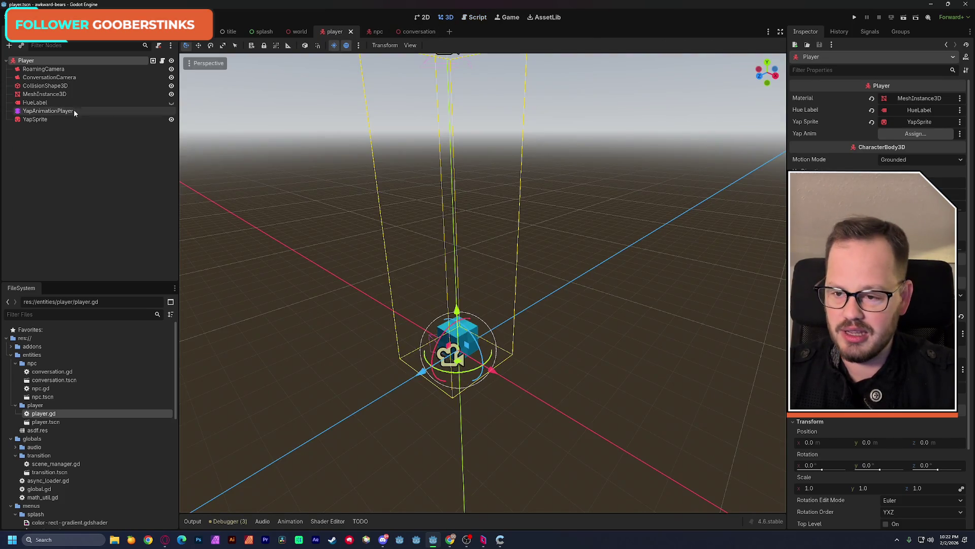
left_click(50, 77)
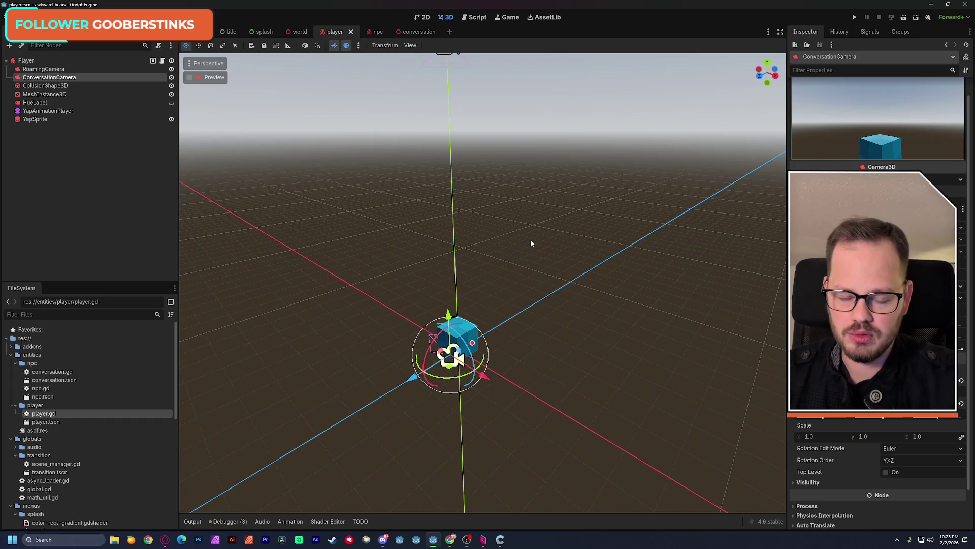
Step: Orbit to a side view of the camera beside the cube, then bring up the Awkward Bears notes
left_click_drag(532, 242, 437, 213)
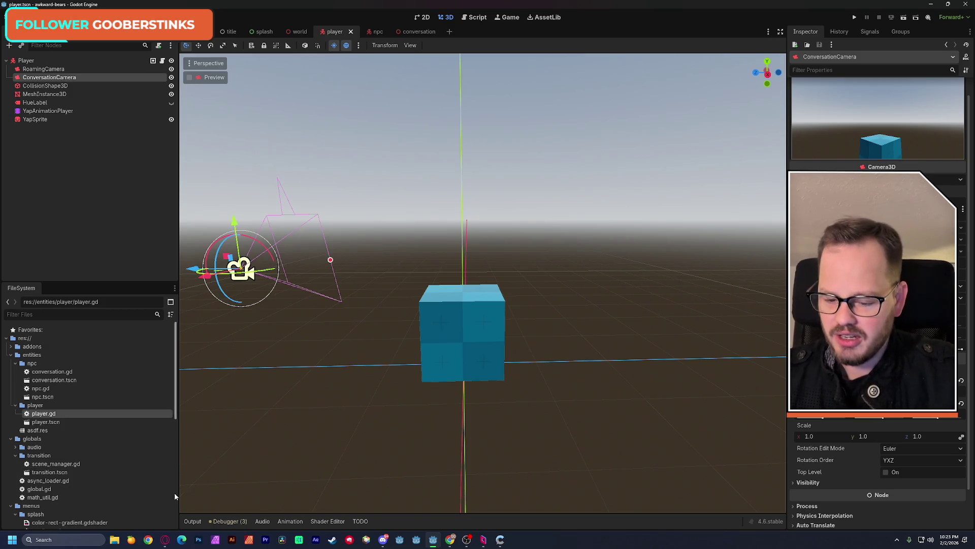
mouse_move(454, 543)
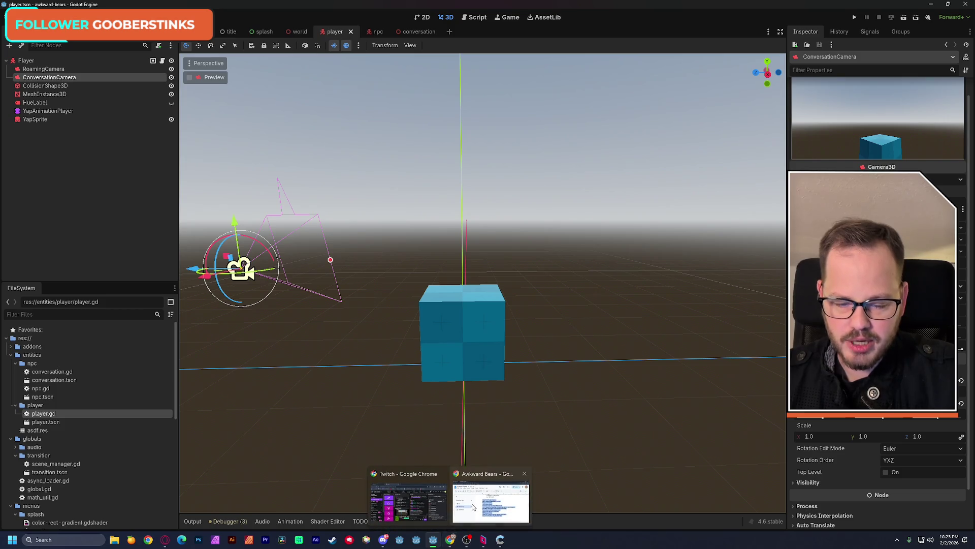
left_click(490, 500)
Step: Search 'godot vector3.forward', read the Stack Overflow answer, then close the tab and minimize Chrome
key("ctrl+t")
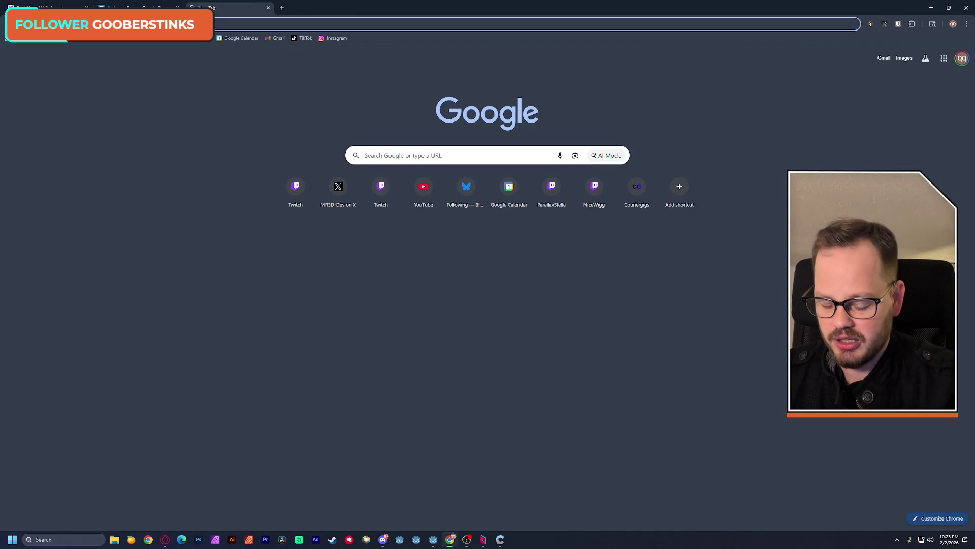
type("godot vec")
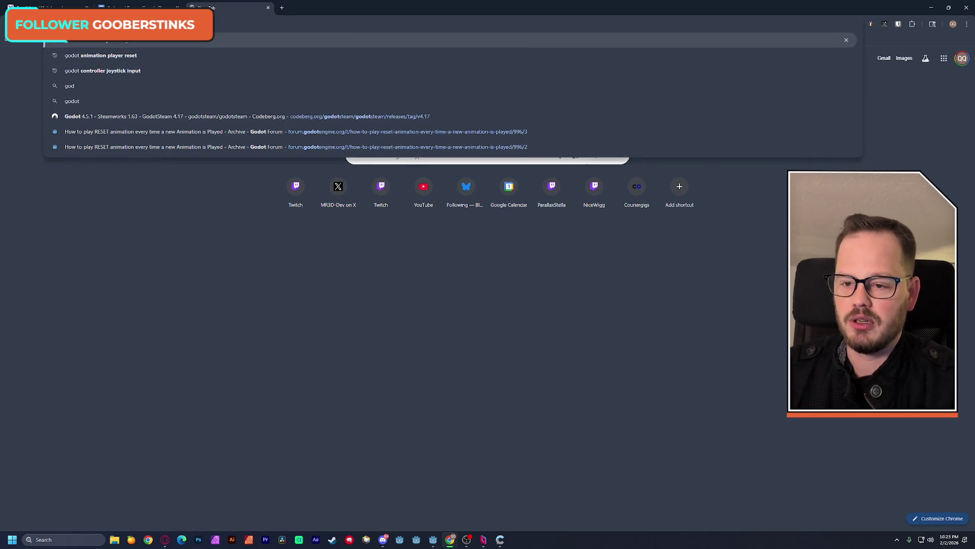
type("tor3.")
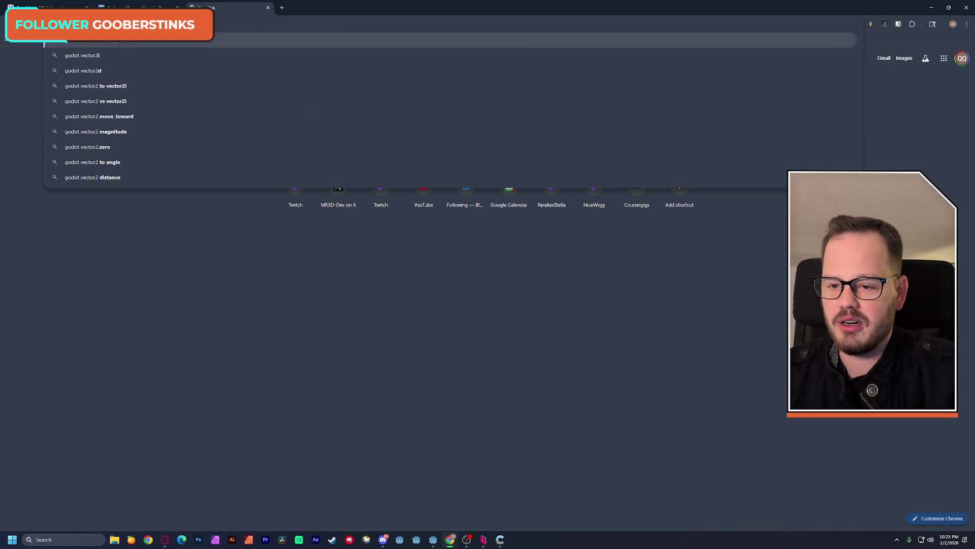
type("forward")
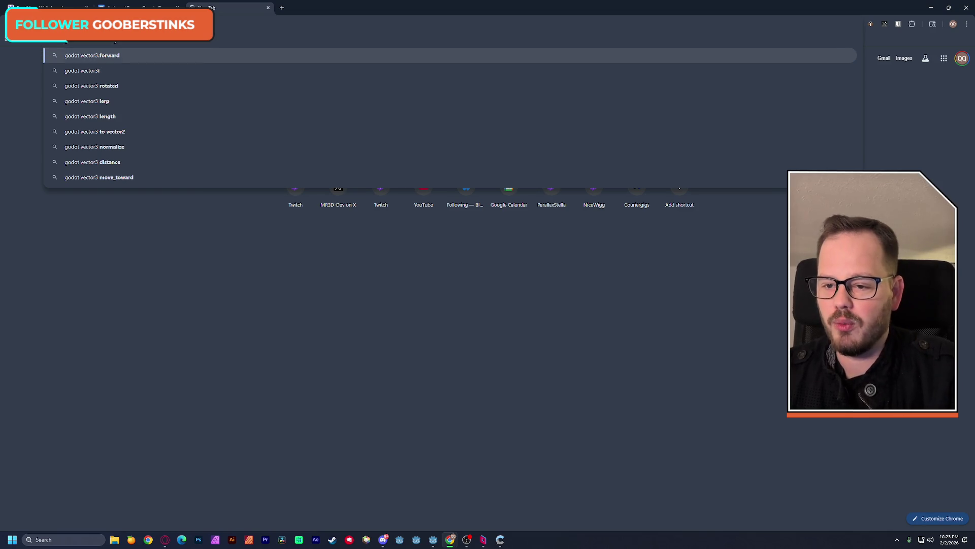
key("Return")
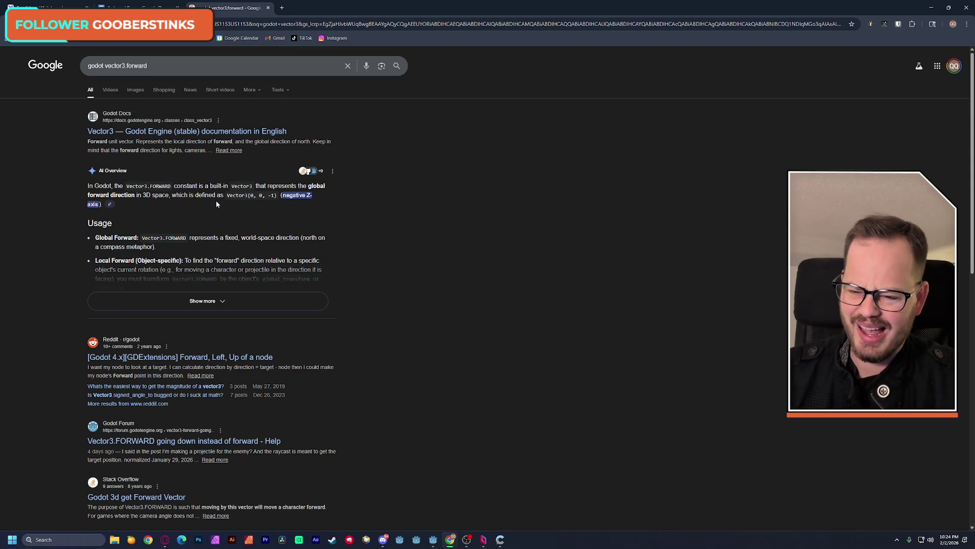
scroll(242, 204, "down", 2)
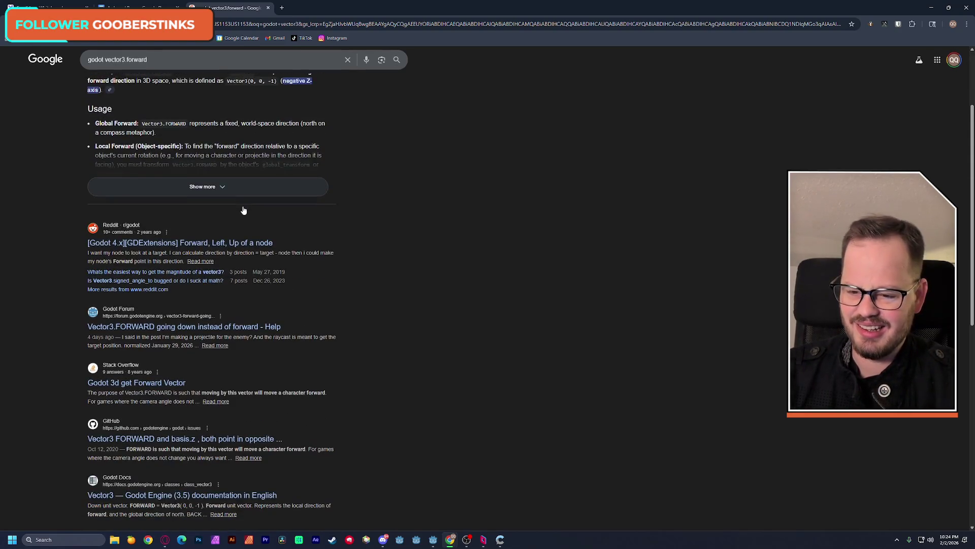
left_click(237, 244)
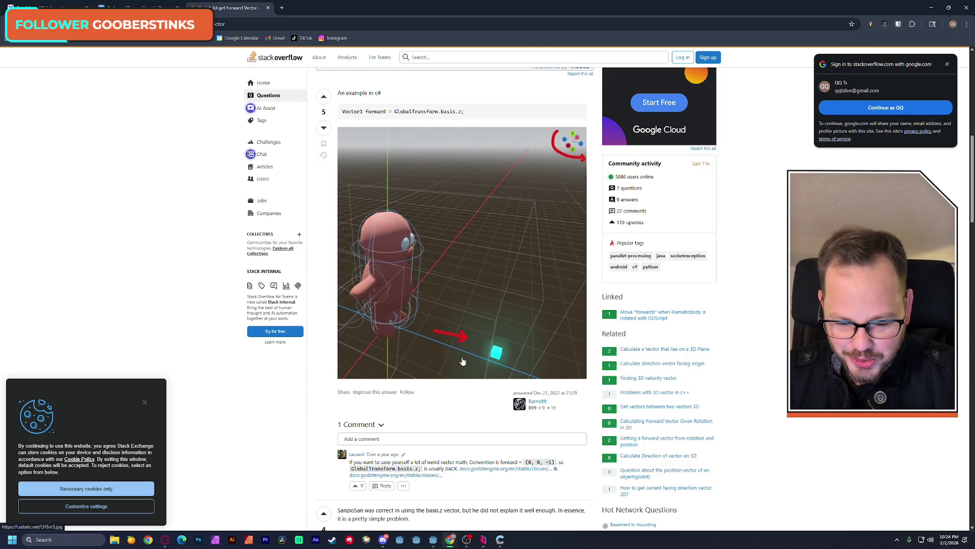
scroll(461, 361, "down", 3)
left_click(268, 9)
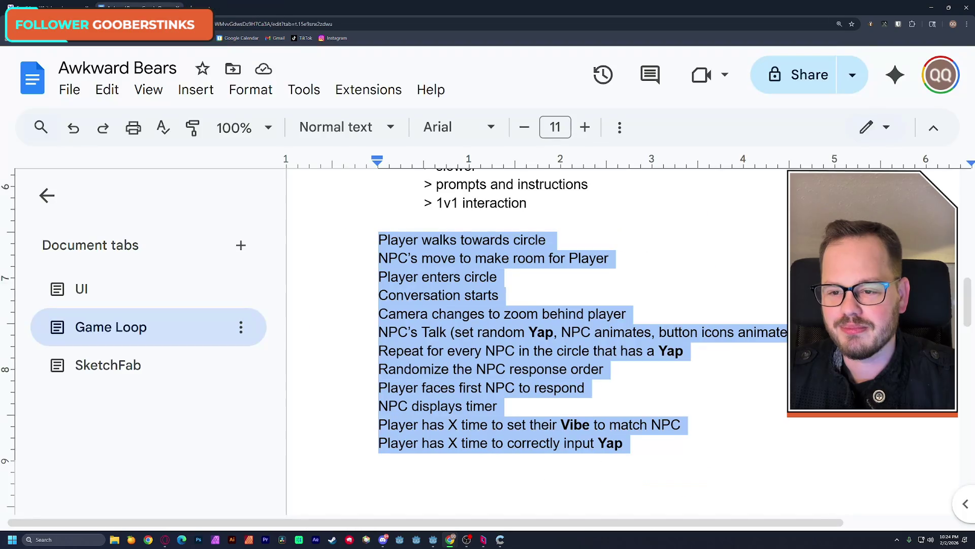
left_click(931, 8)
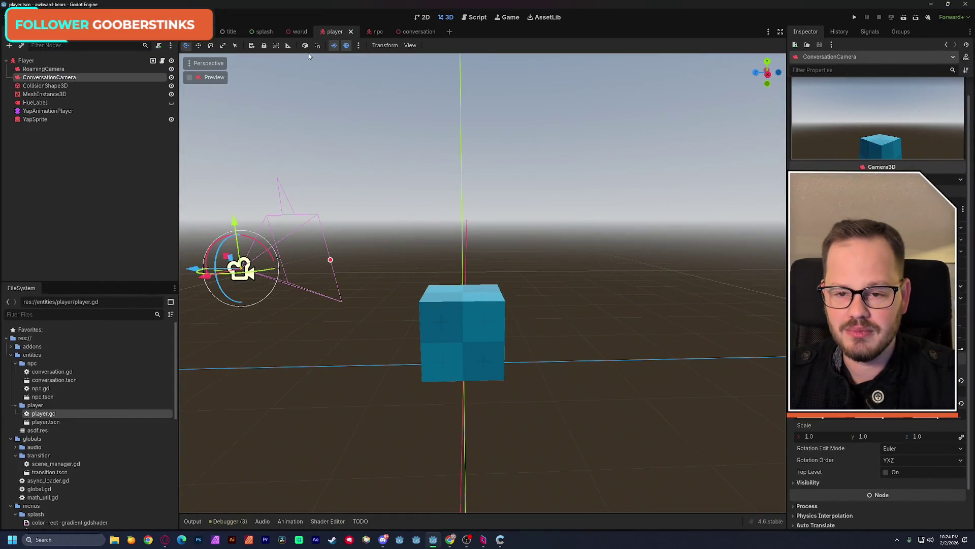
Step: Add a MeshInstance3D node to the world scene
left_click(299, 32)
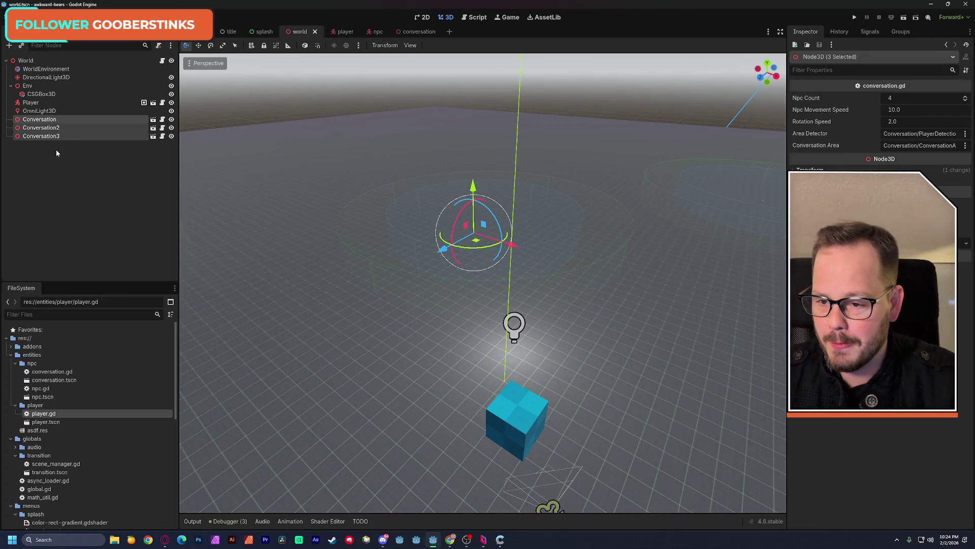
left_click(58, 166)
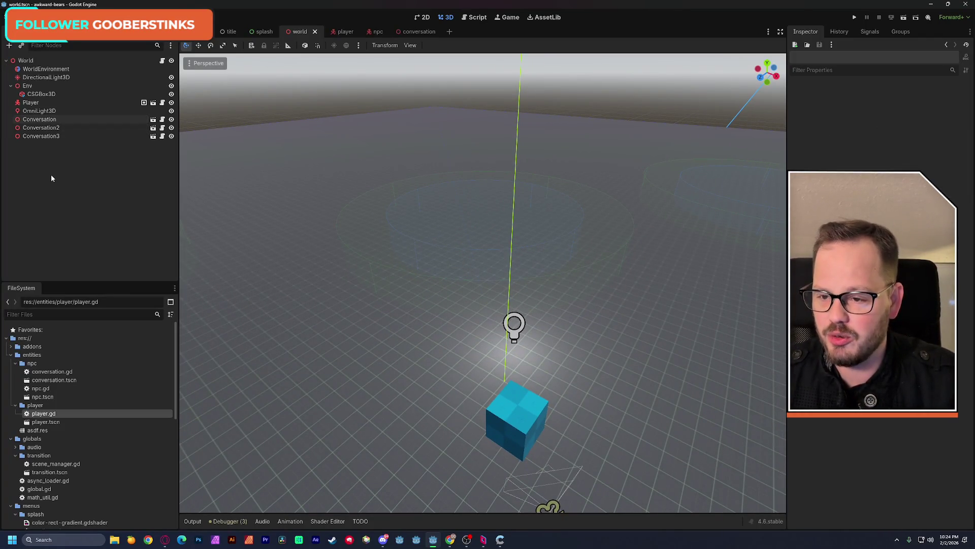
key("ctrl+a")
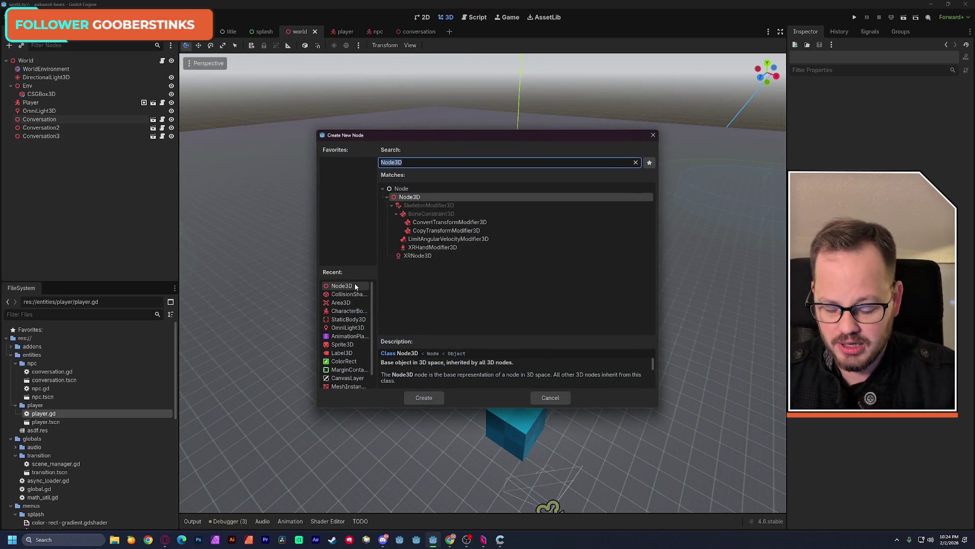
type("mesh")
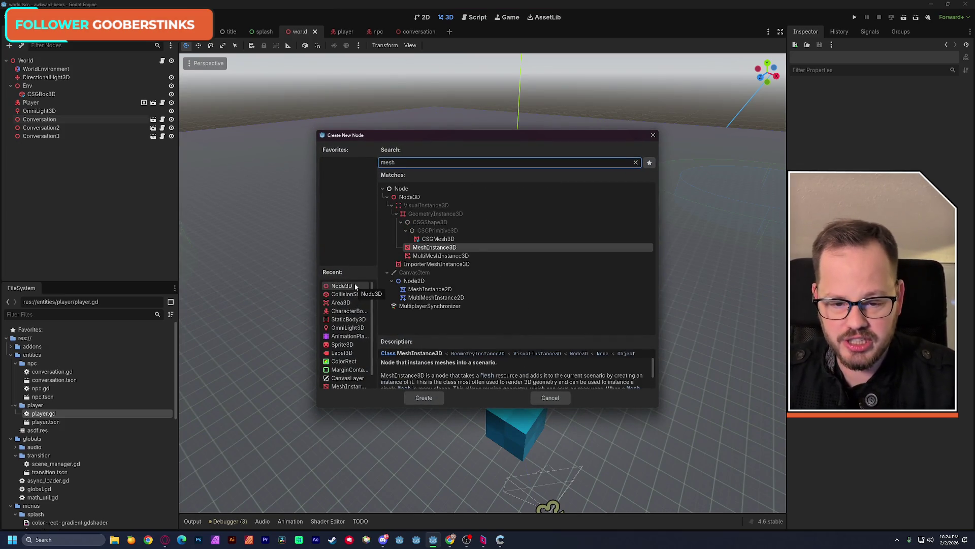
key("Return")
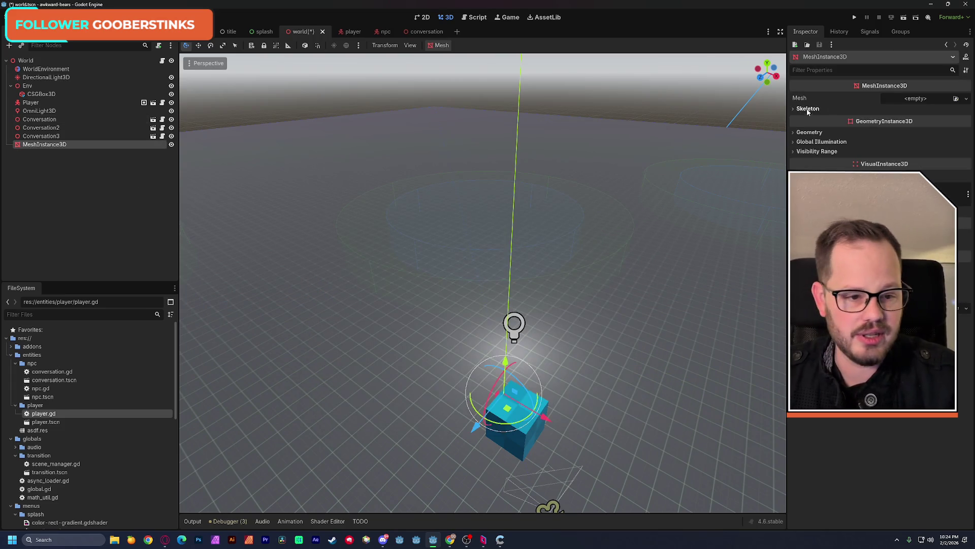
Step: Give the MeshInstance3D a new BoxMesh and attach a new mesh_instance_3d.gd script
left_click(912, 99)
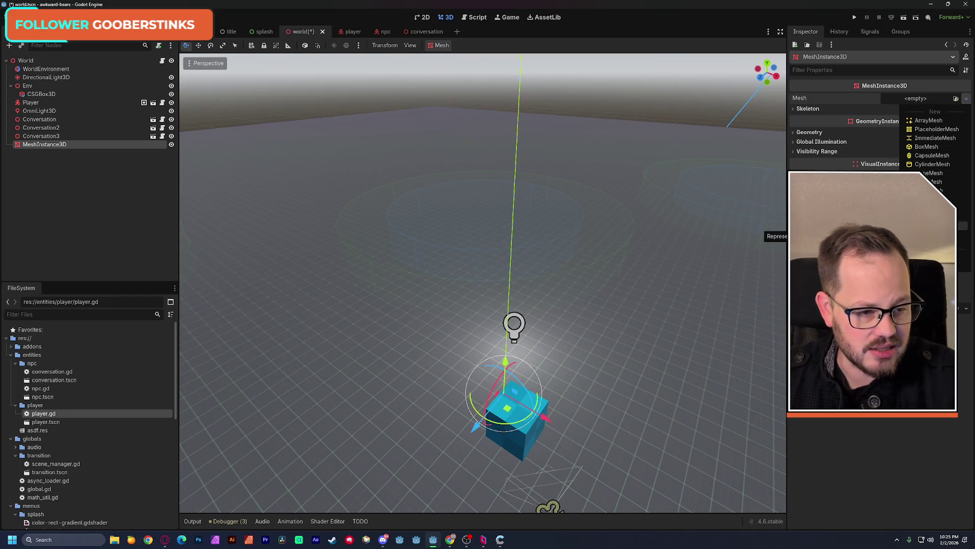
left_click(929, 147)
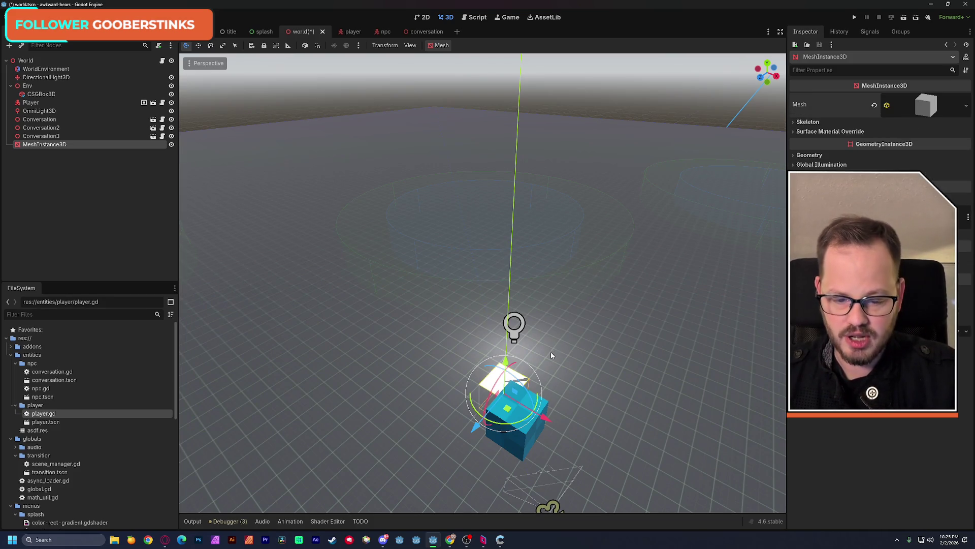
left_click(158, 45)
left_click(459, 358)
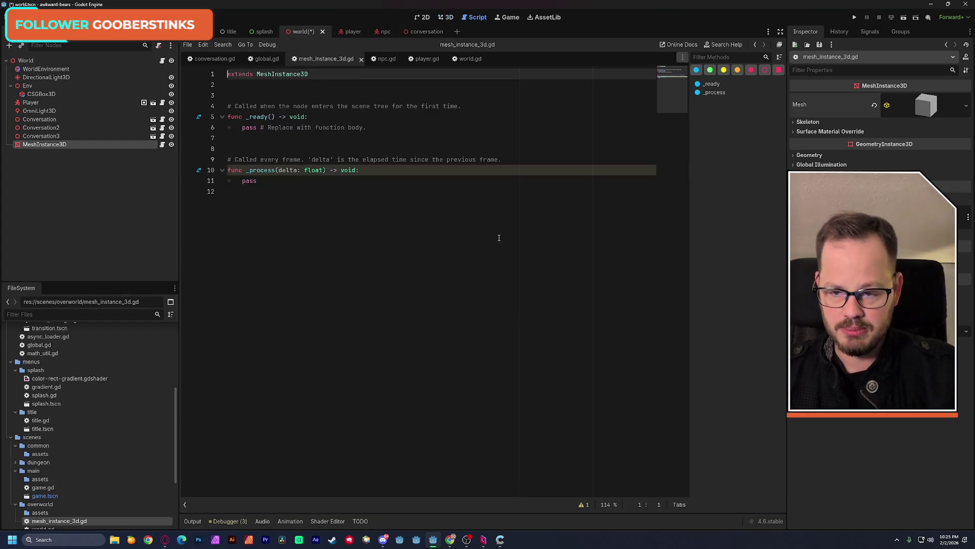
Step: Replace pass in _process with 'position += Vector3.FORWARD * delta' and save the script
double_click(250, 181)
type("position ")
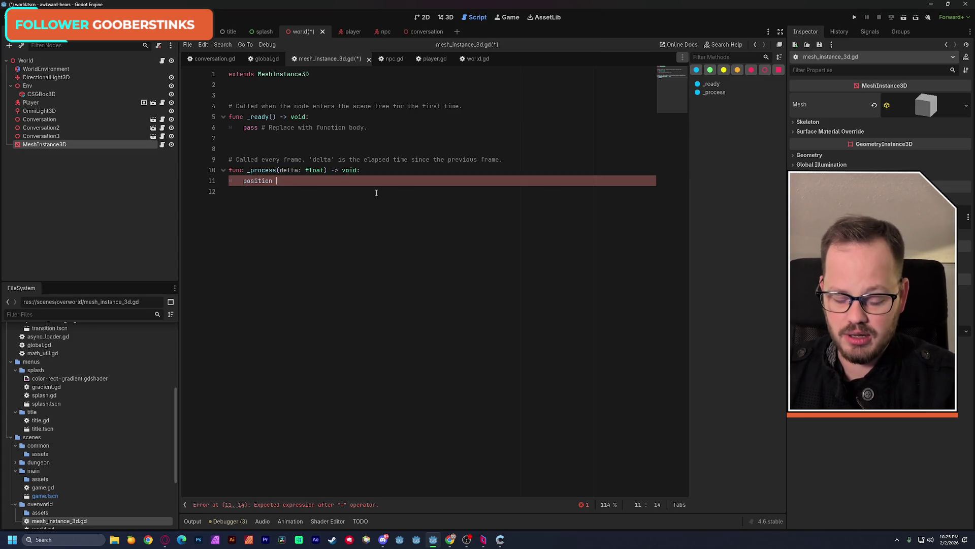
type("+= Vector3")
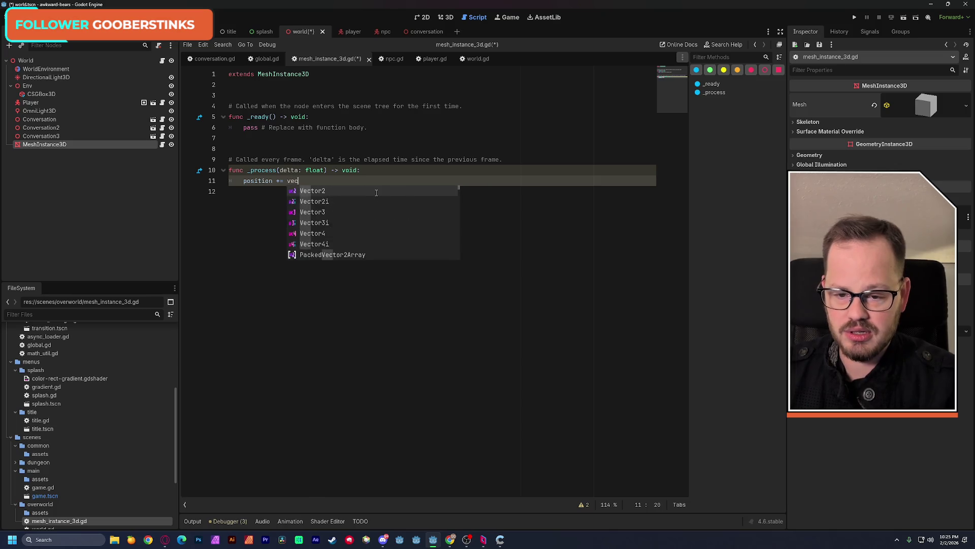
type(".FOR")
key("Return")
type("* del")
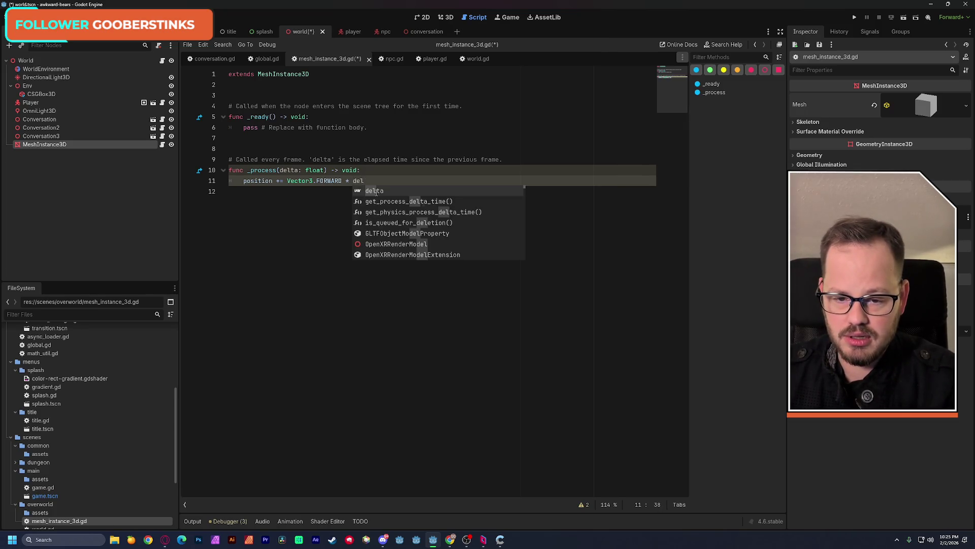
type("ta")
left_click(398, 121)
key("ctrl+s")
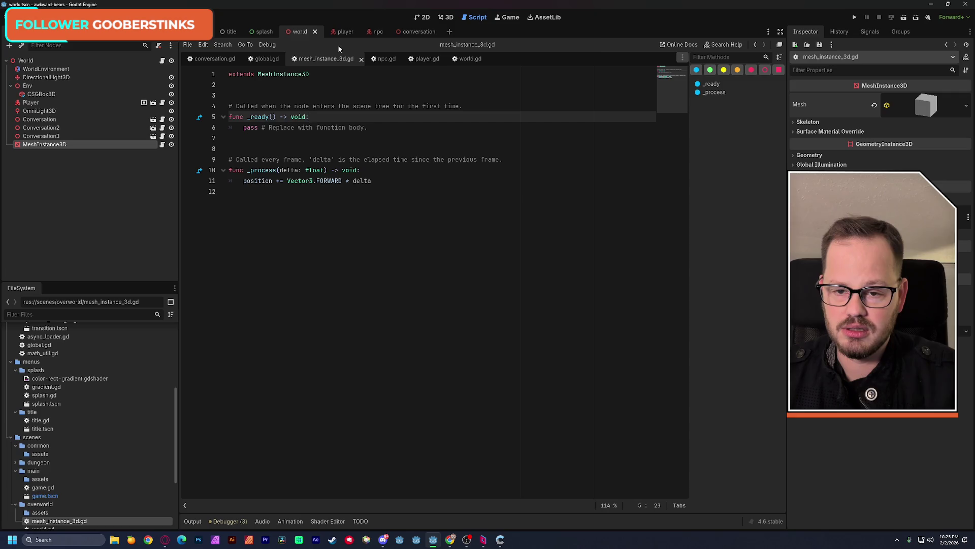
left_click(448, 18)
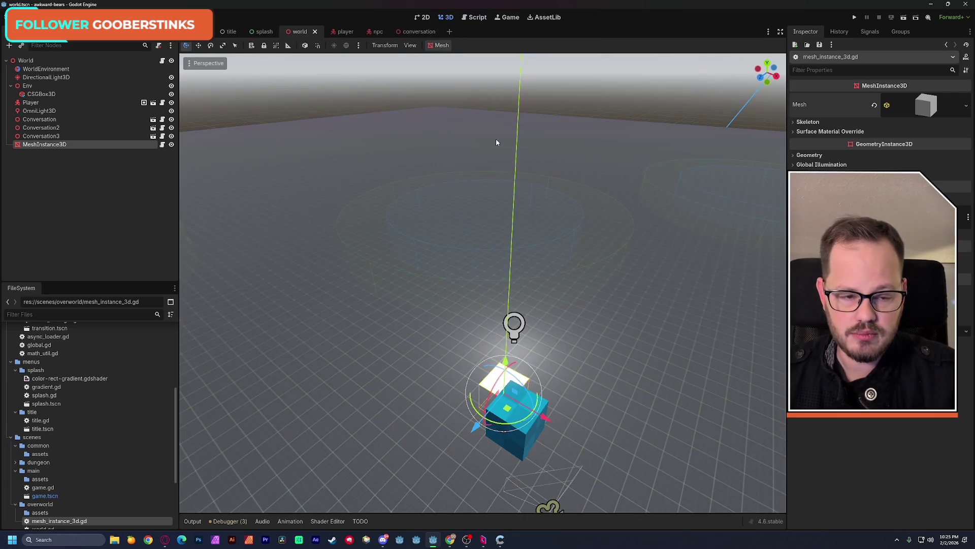
Step: Run the game to watch the box drift forward, stop it with F8, and select MeshInstance3D
left_click(904, 19)
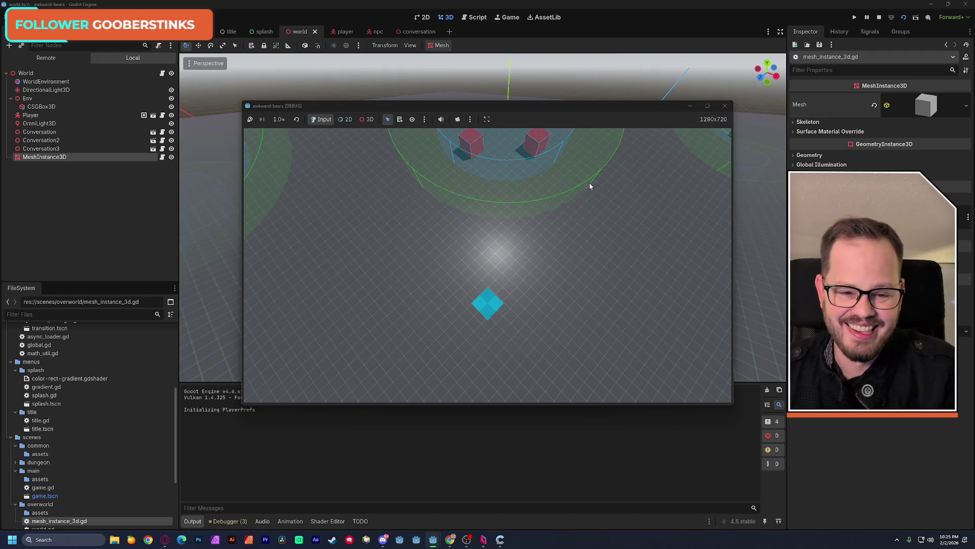
mouse_move(534, 112)
left_mouse_down()
mouse_move(504, 235)
mouse_move(500, 334)
mouse_move(550, 138)
left_mouse_up()
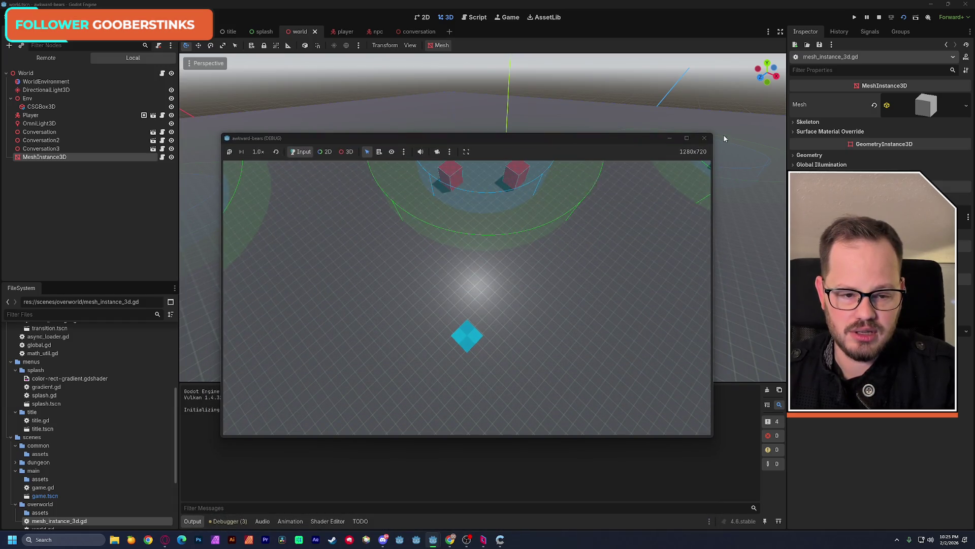
key("F8")
left_click(57, 146)
Step: Cut the MeshInstance3D from the world and paste it as a direct child of Player
key("ctrl+x")
left_click(352, 32)
left_click(49, 77)
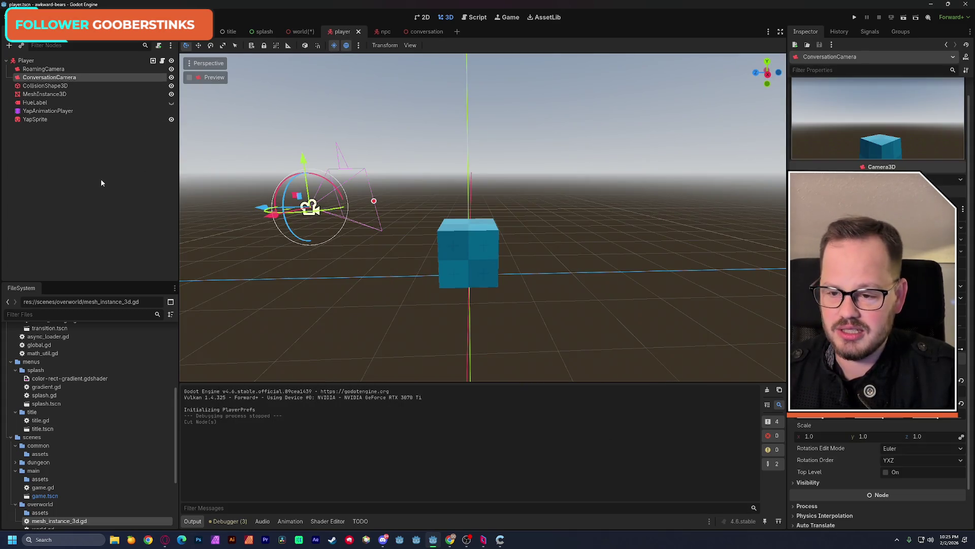
key("ctrl+v")
left_click_drag(38, 86, 39, 66)
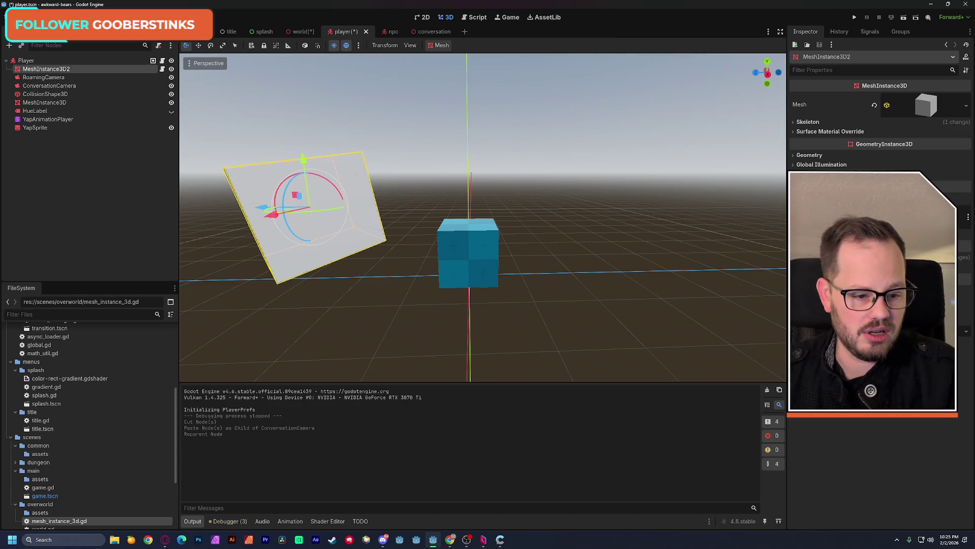
Step: Reset the mesh's position and rotation to zero, save the player scene, and run the game
left_click(967, 268)
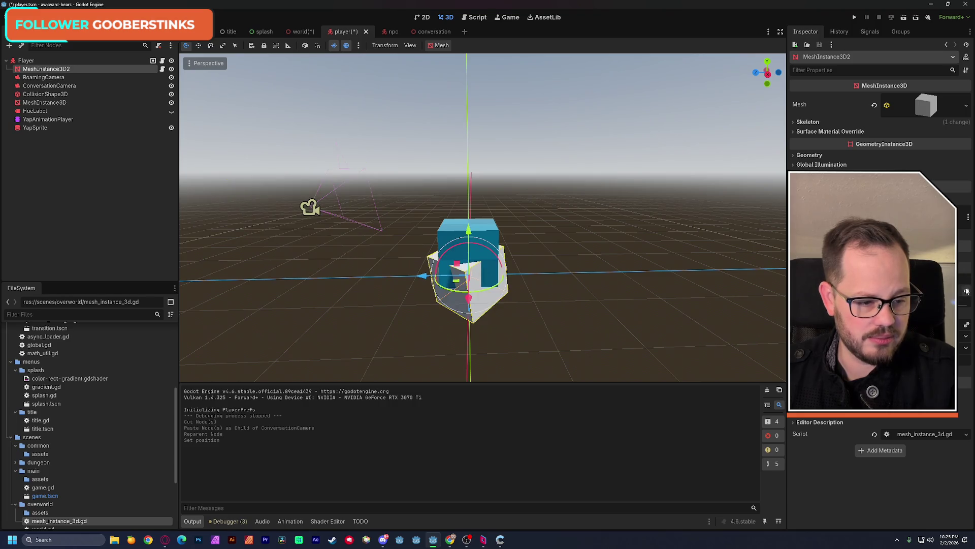
left_click(966, 291)
key("ctrl+s")
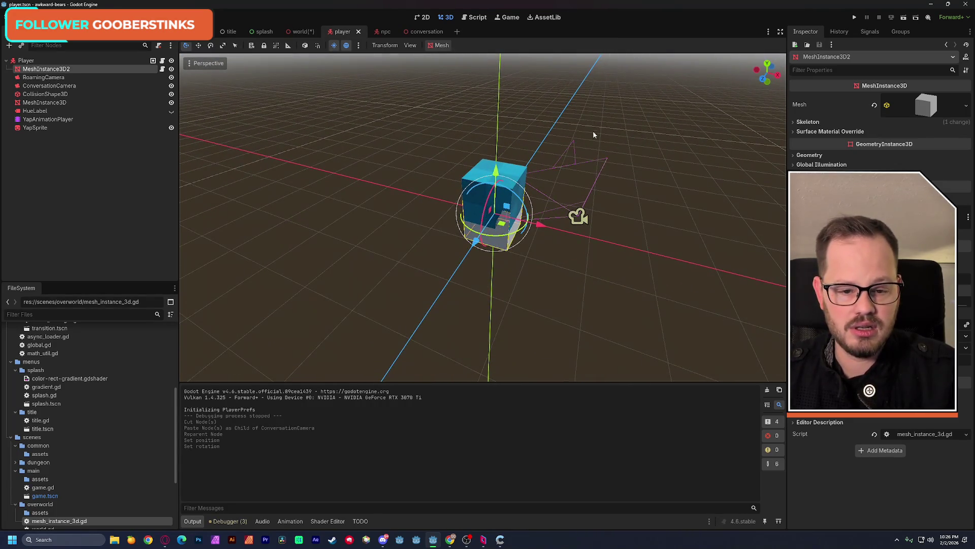
left_click(903, 17)
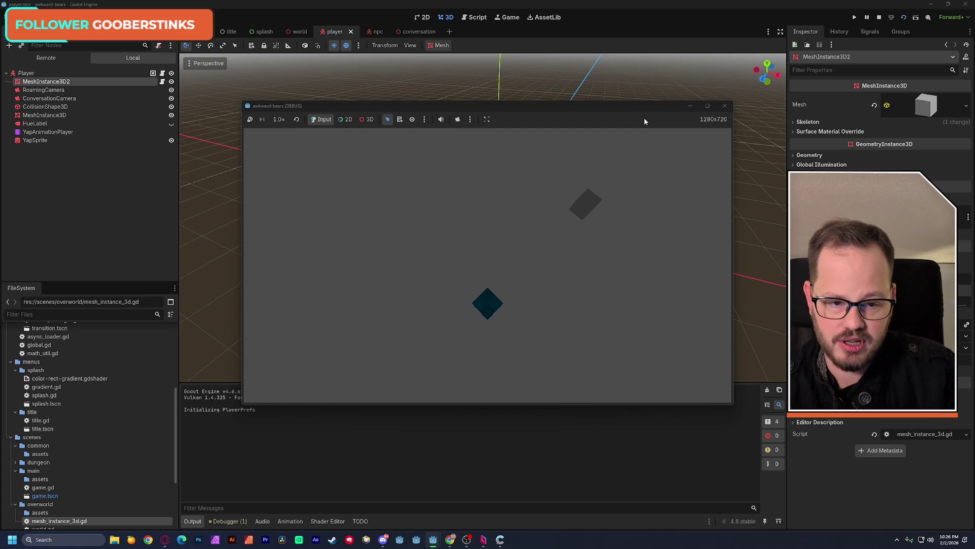
Step: Stop the running game and select ConversationCamera in the player scene
left_click_drag(638, 106, 595, 296)
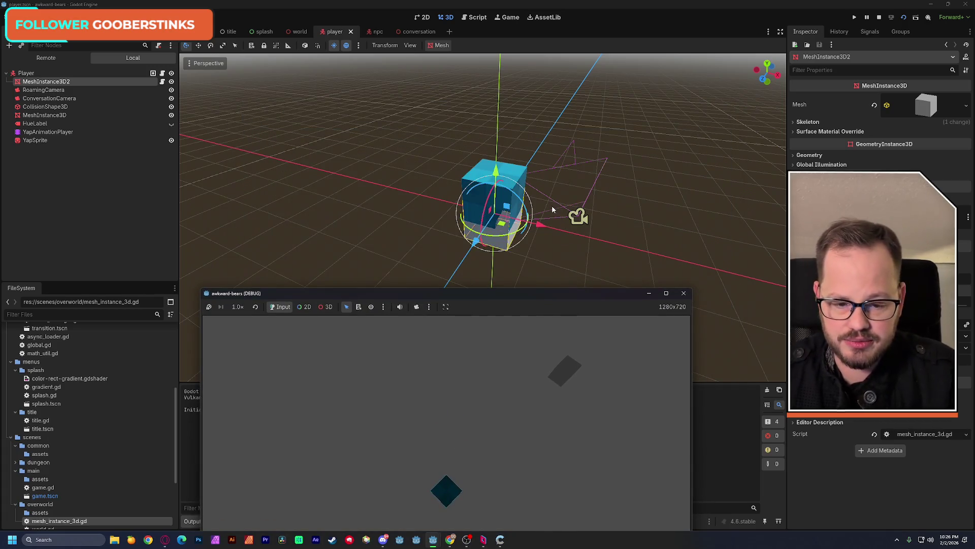
key("F8")
mouse_move(482, 218)
left_mouse_down()
mouse_move(498, 265)
mouse_move(476, 242)
mouse_move(490, 249)
left_mouse_up()
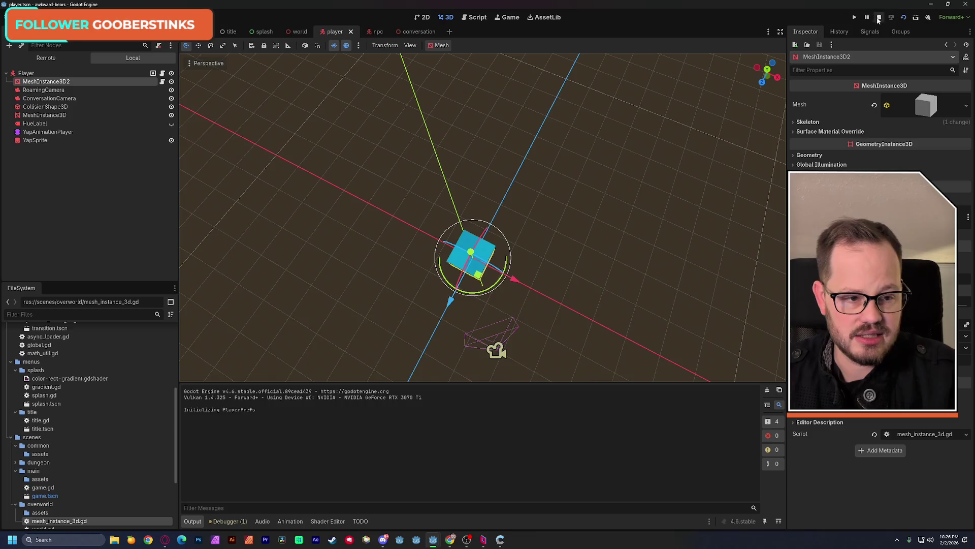
left_click(879, 17)
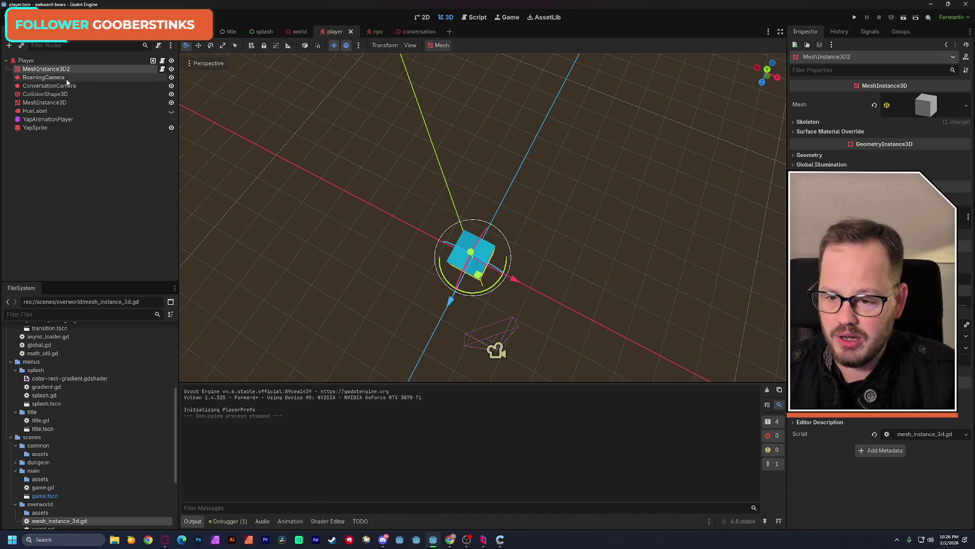
left_click(49, 85)
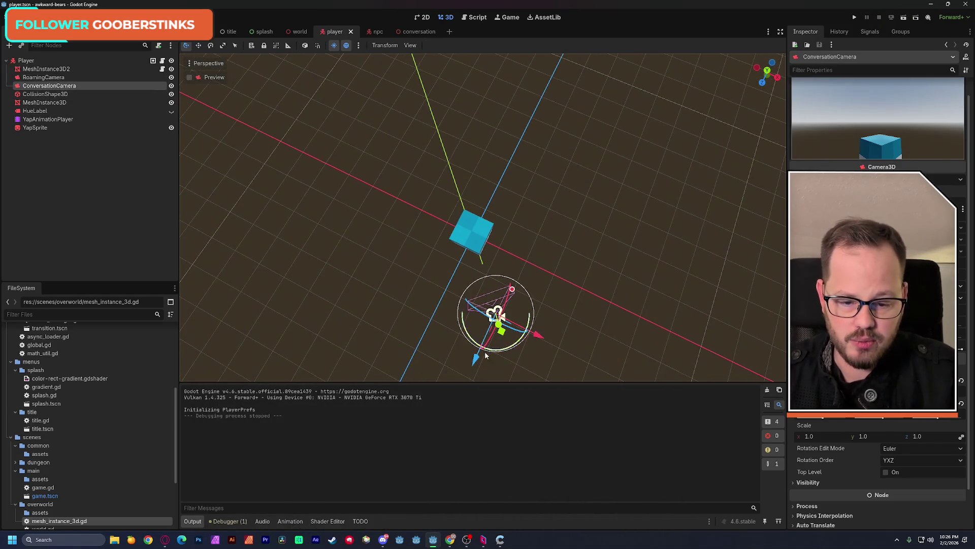
Step: Move and rotate ConversationCamera so its preview frames the cube, then save the scene
left_click_drag(540, 345, 492, 318)
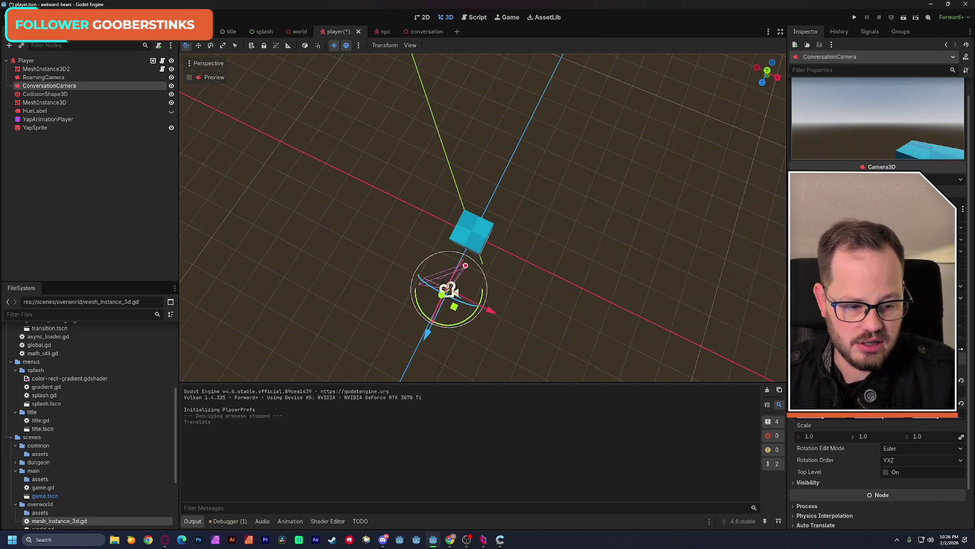
left_click(882, 418)
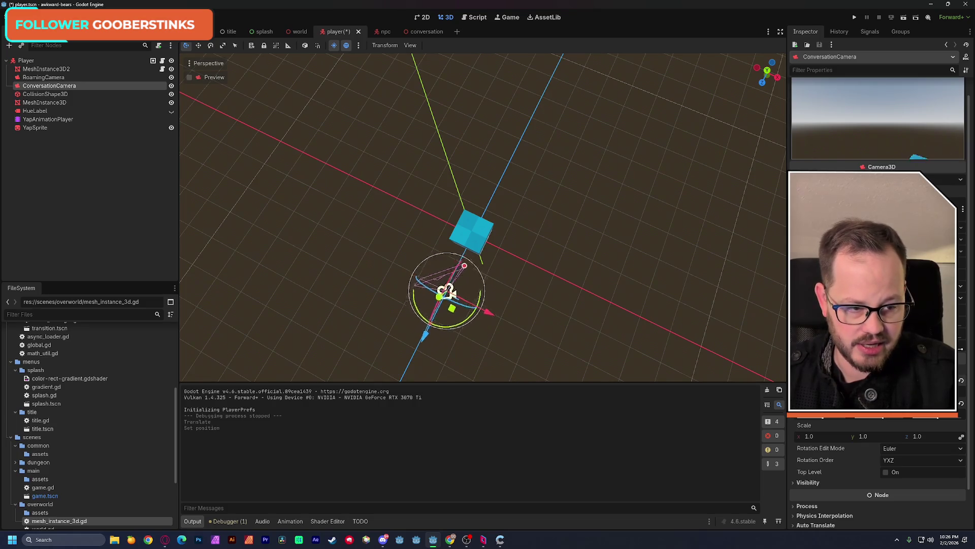
key("ctrl+z")
mouse_move(422, 276)
left_mouse_down()
mouse_move(437, 269)
mouse_move(452, 288)
left_mouse_up()
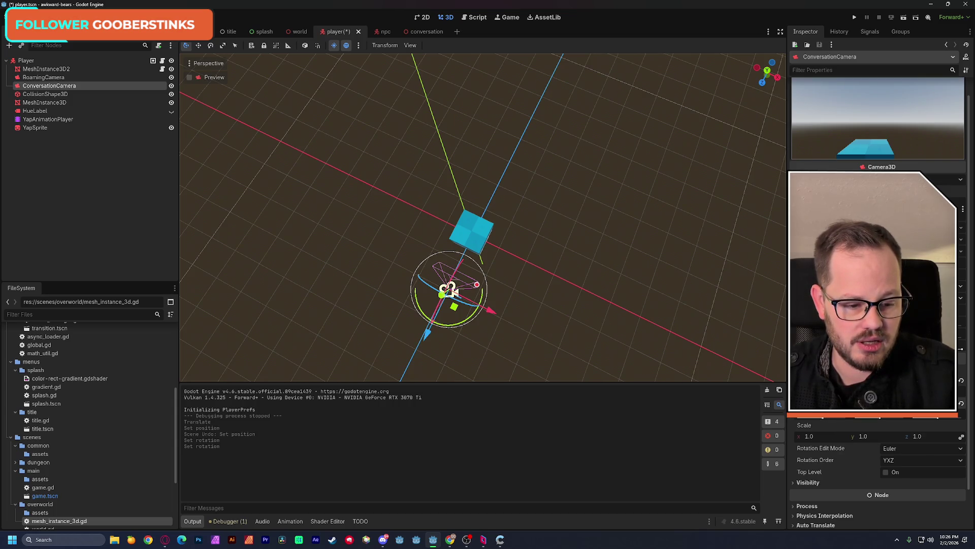
left_click_drag(453, 292, 452, 275)
mouse_move(457, 260)
left_mouse_down()
mouse_move(479, 212)
mouse_move(438, 297)
left_mouse_up()
key("ctrl+s")
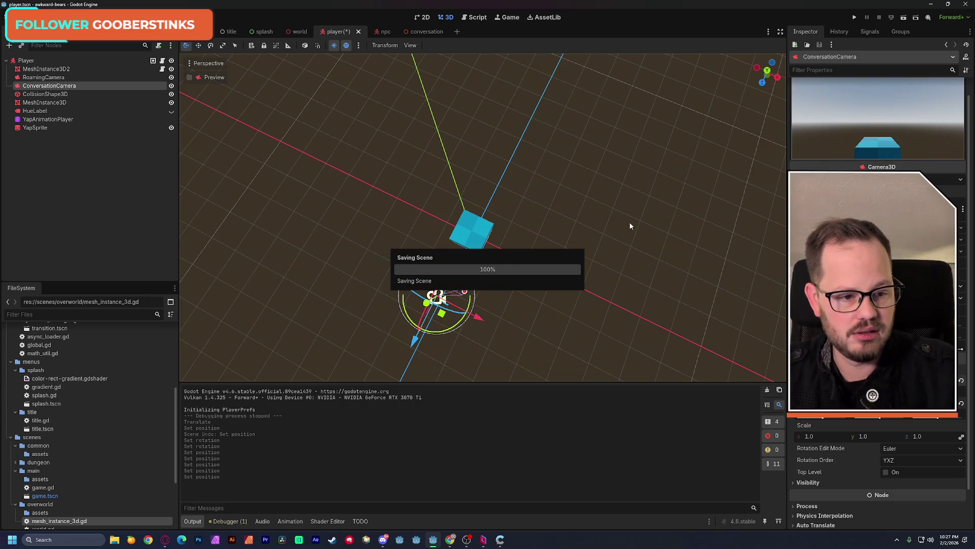
Step: Delete the original MeshInstance3D cube by mistake, then undo the deletion
scroll(457, 290, "up", 3)
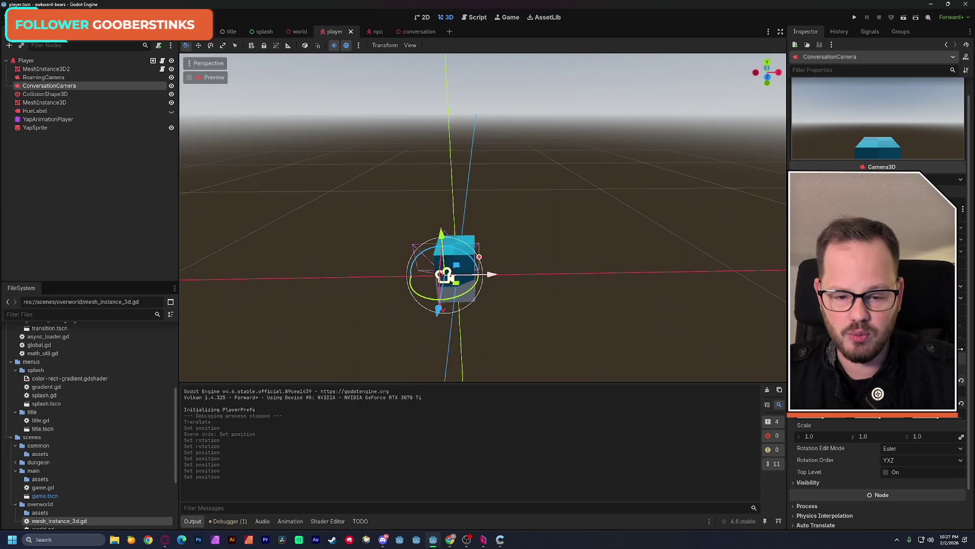
left_click(91, 177)
left_click(44, 102)
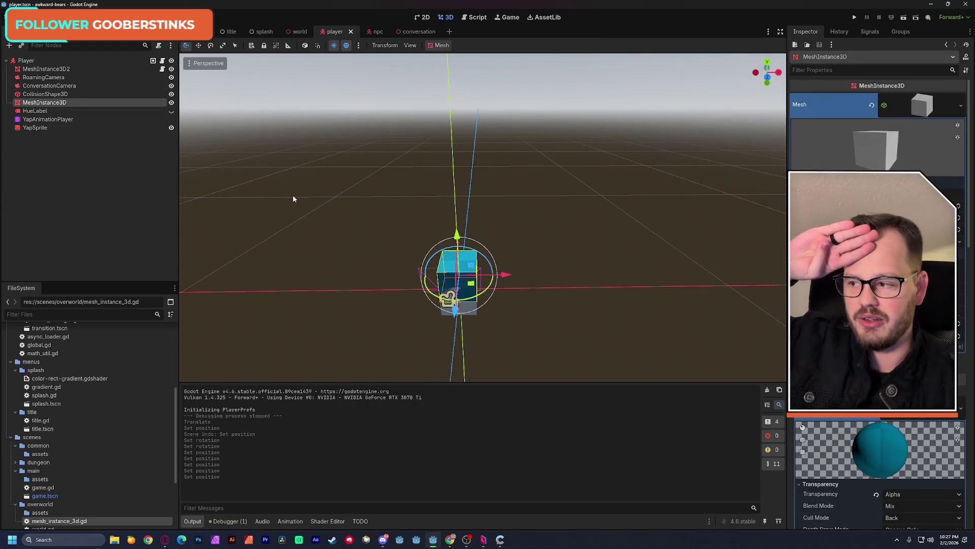
key("Delete")
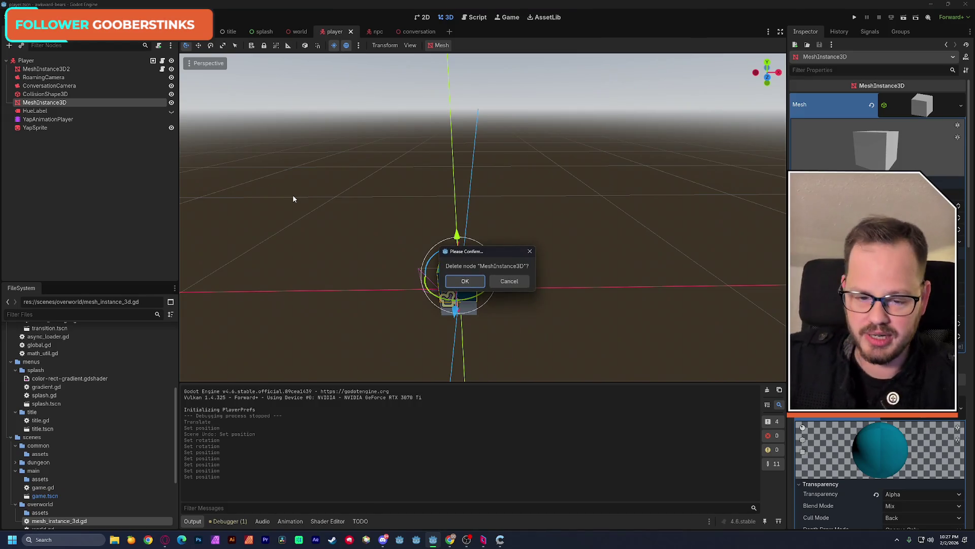
left_click(459, 281)
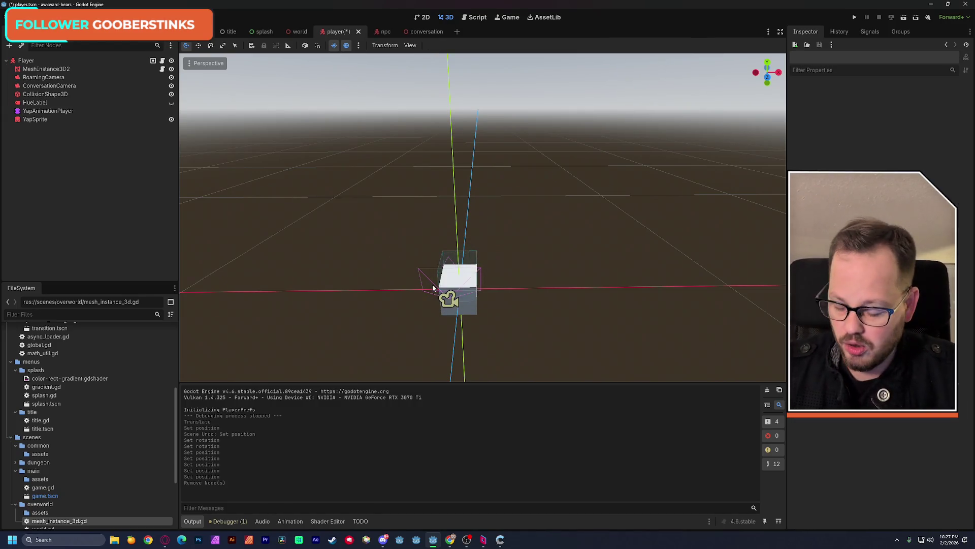
key("ctrl+z")
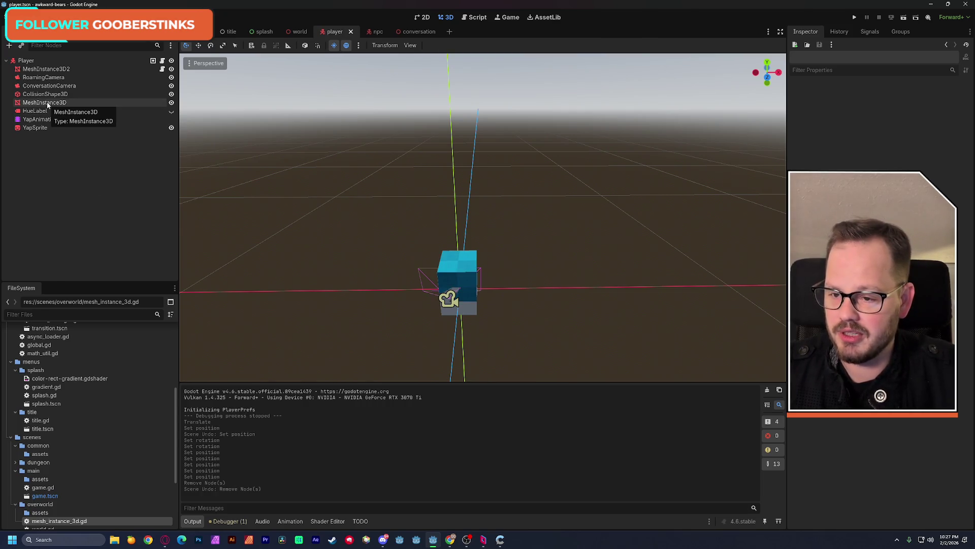
Step: Delete MeshInstance3D2, save the player scene, and reselect the remaining MeshInstance3D cube
left_click(46, 69)
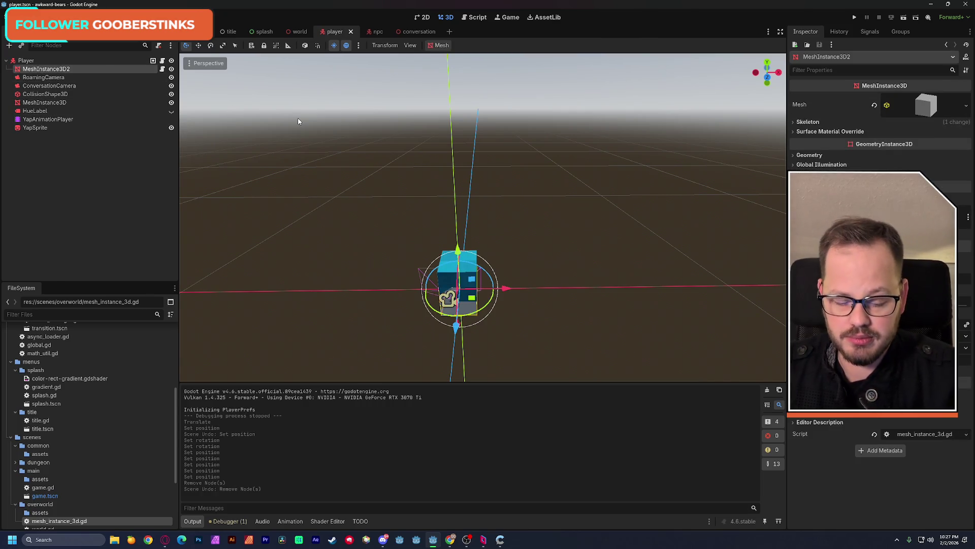
key("Delete")
left_click(460, 280)
key("ctrl+s")
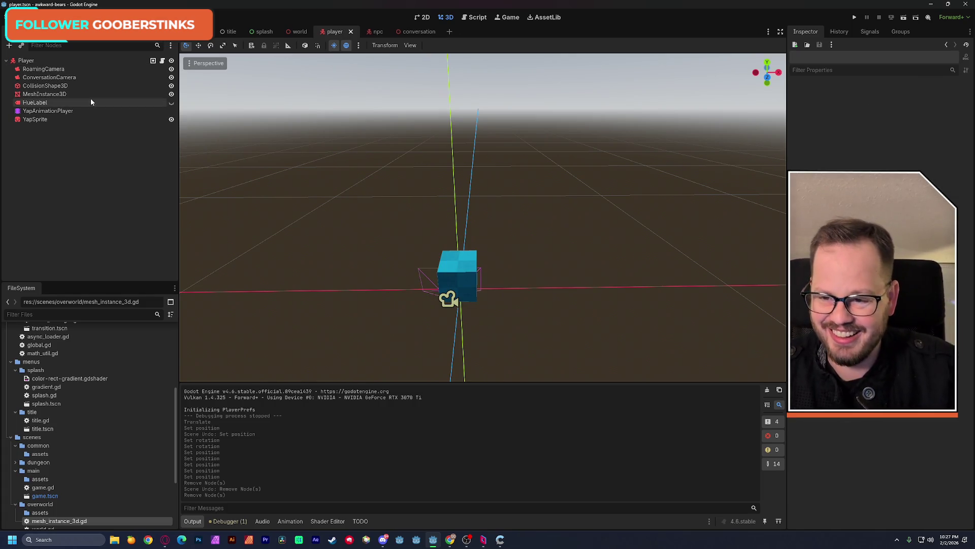
left_click(41, 94)
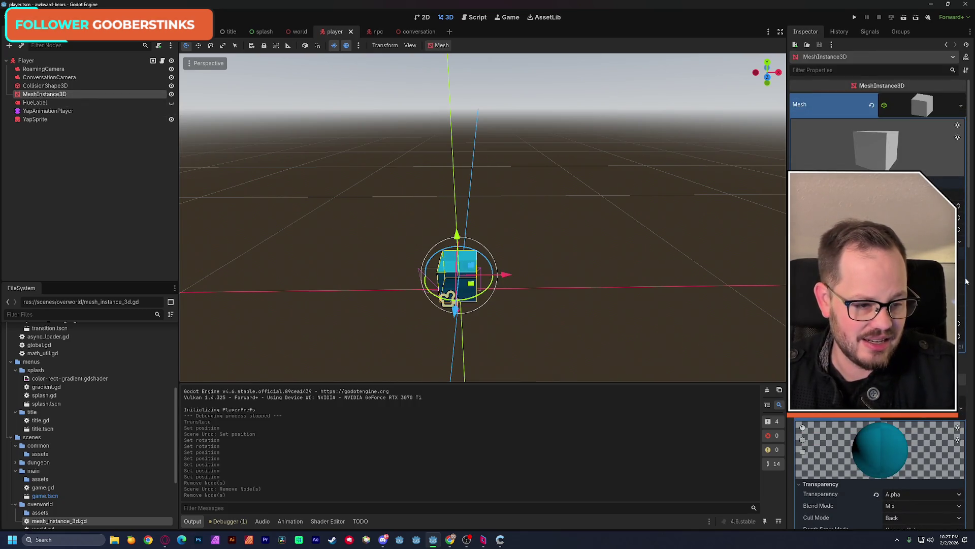
Step: Change the cube's material override albedo colour from teal to white (ffffff) and save
scroll(966, 280, "down", 6)
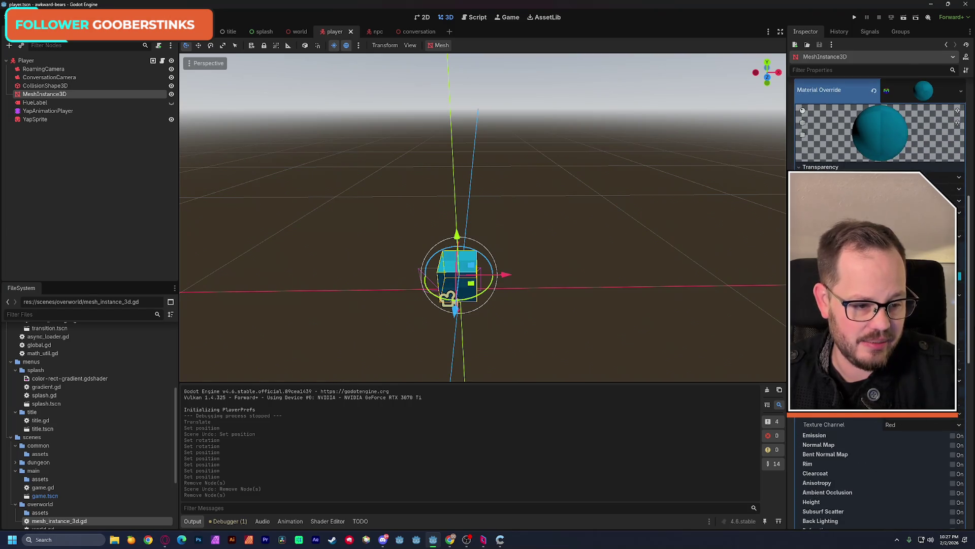
left_click(919, 366)
left_click(965, 275)
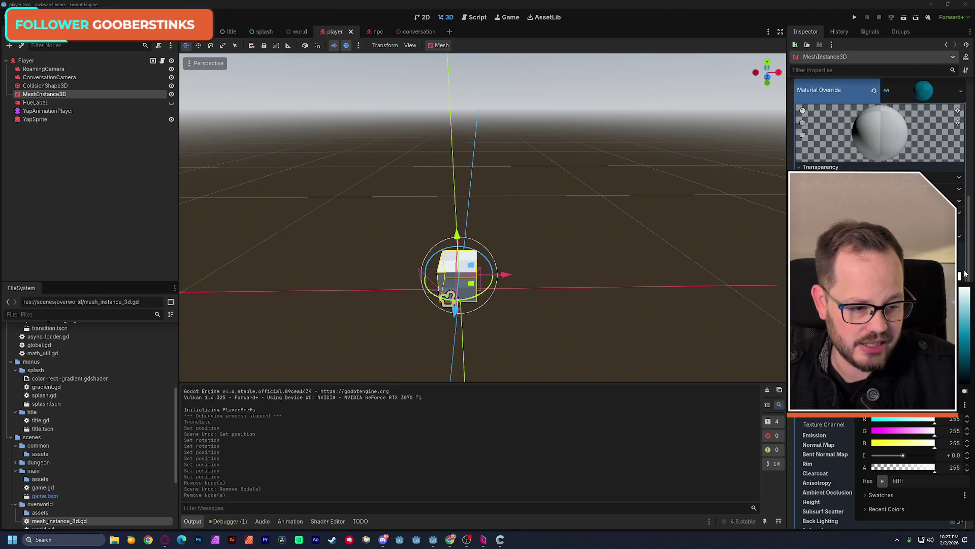
left_click(594, 217)
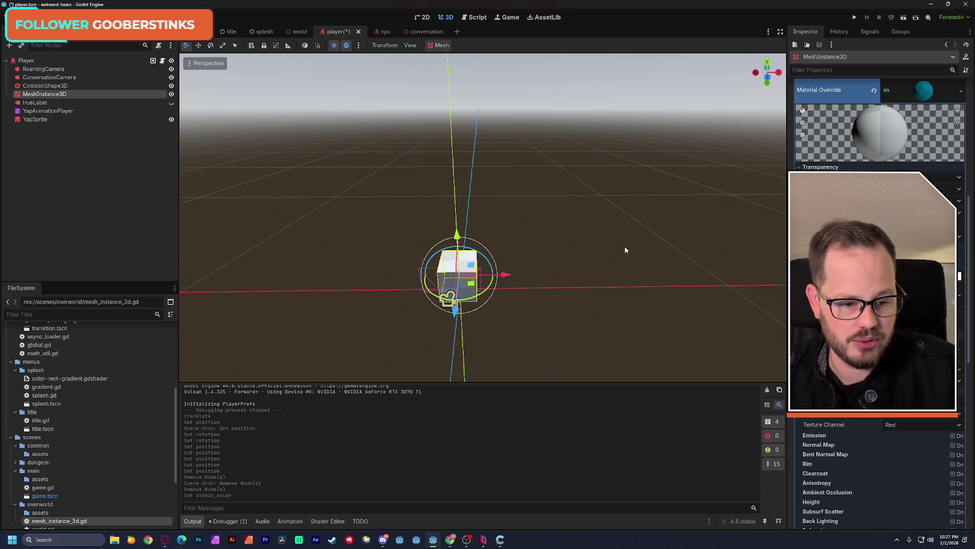
key("ctrl+s")
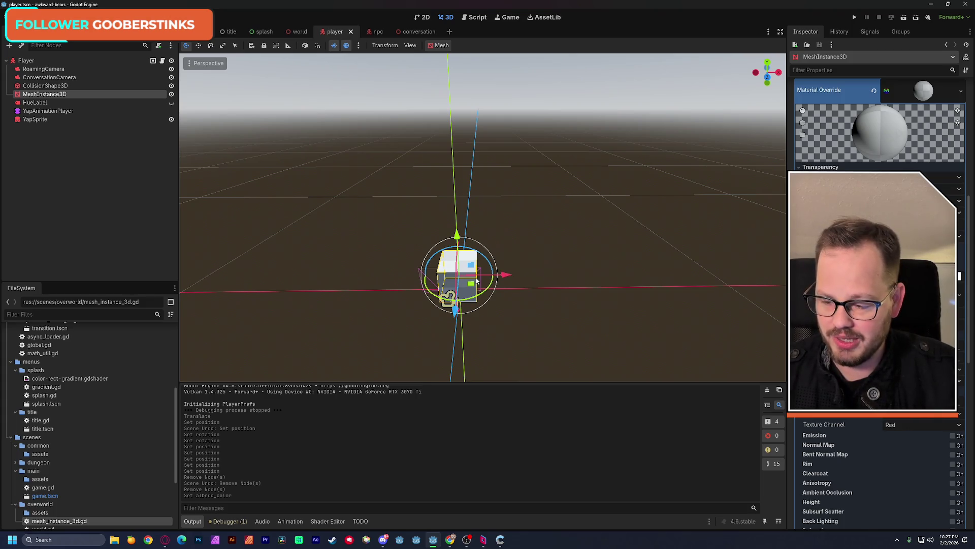
mouse_move(476, 280)
left_mouse_down()
mouse_move(495, 274)
mouse_move(503, 285)
mouse_move(475, 282)
left_mouse_up()
key("ctrl+s")
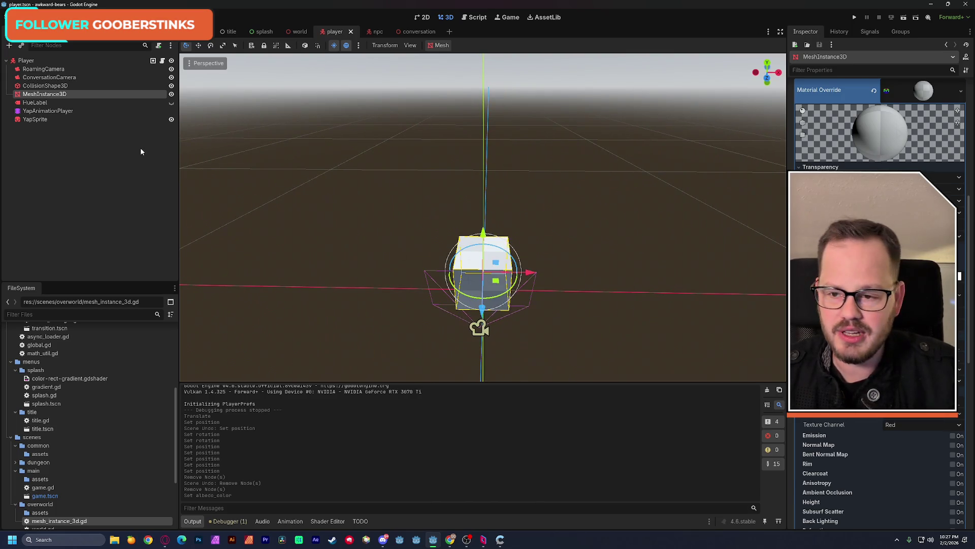
left_click(48, 78)
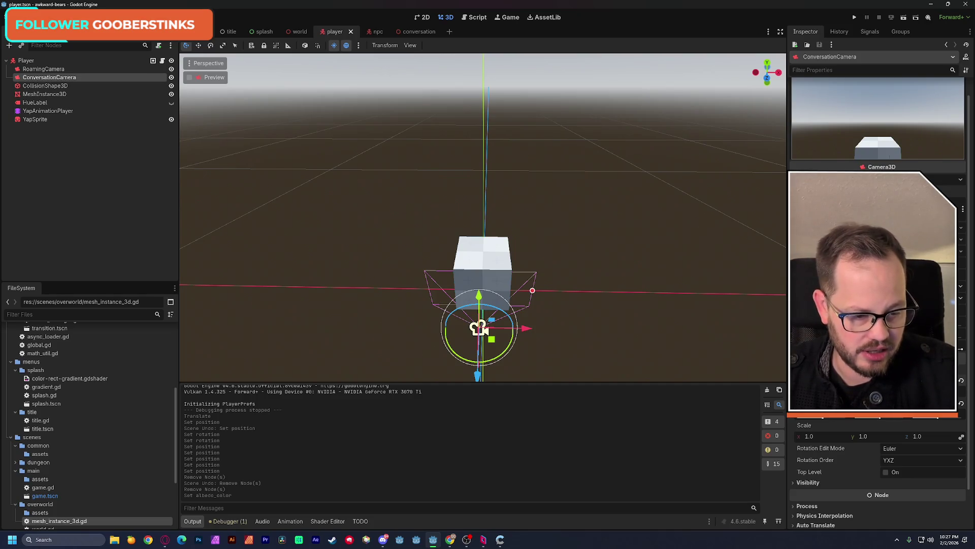
left_click_drag(479, 294, 479, 264)
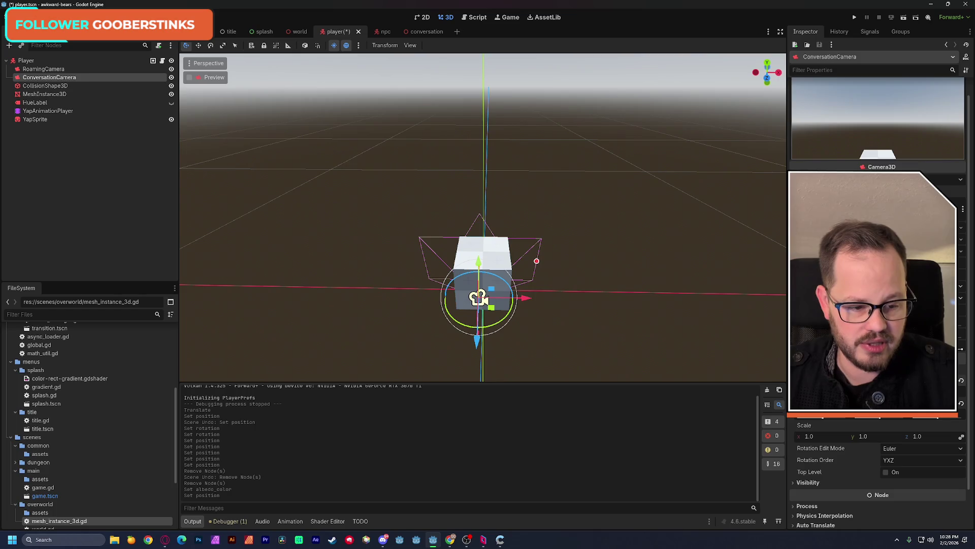
key("ctrl+z")
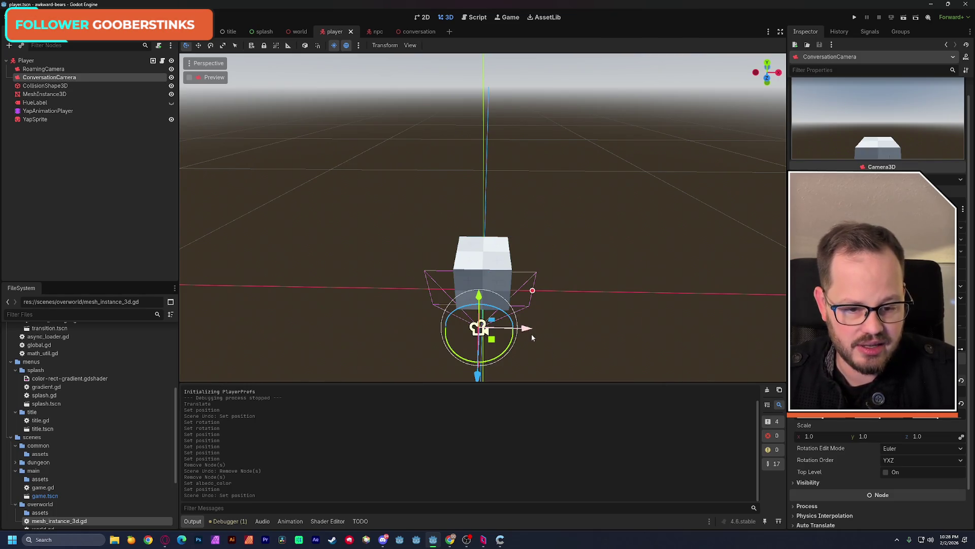
left_click_drag(491, 303, 502, 295)
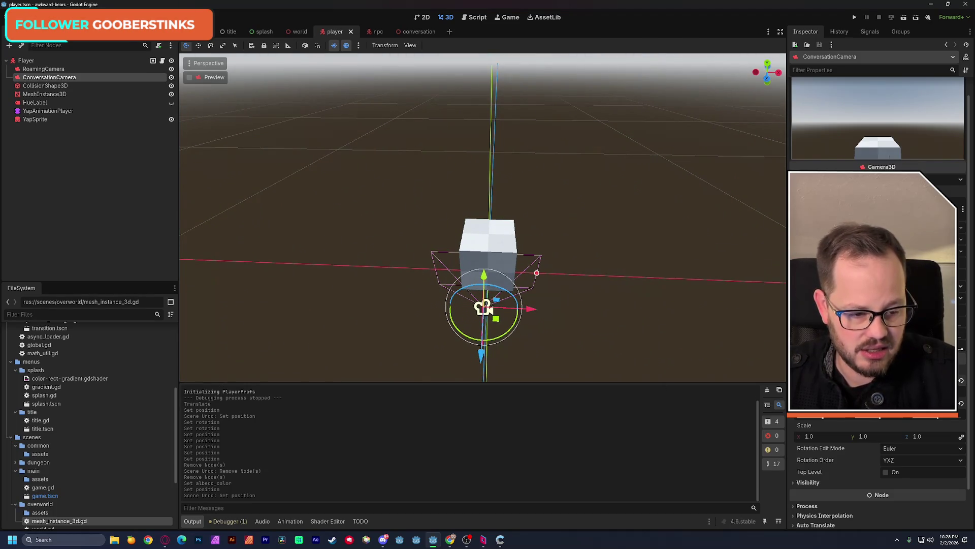
left_click_drag(483, 307, 483, 311)
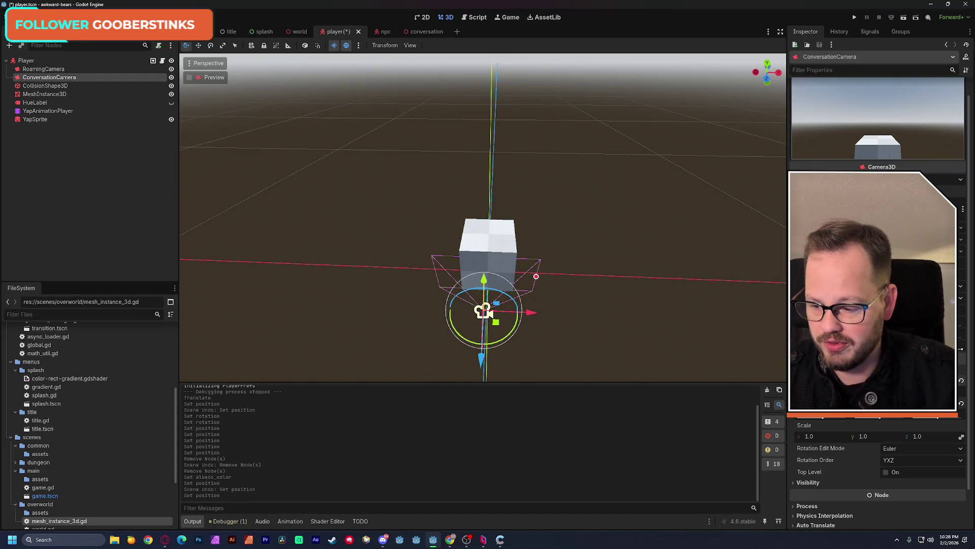
key("ctrl+s")
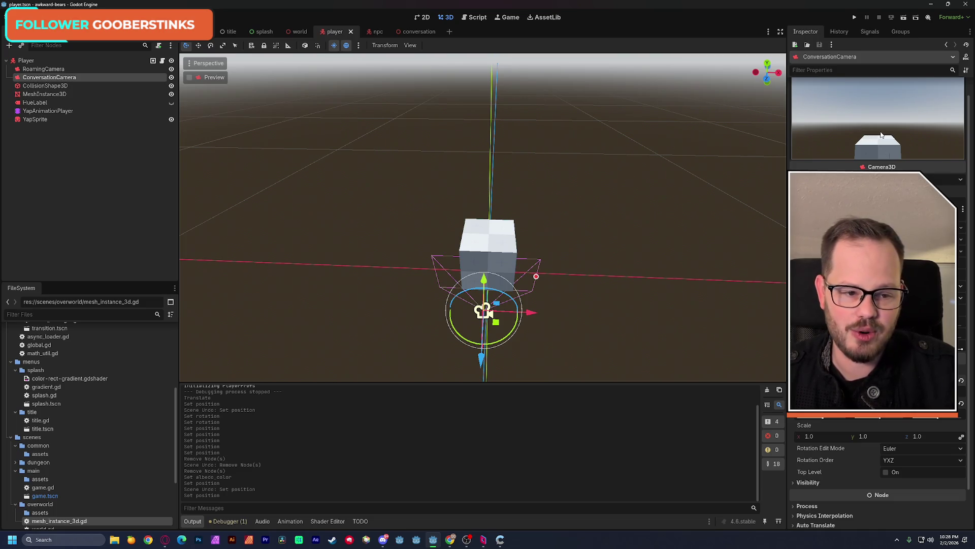
key("ctrl+s")
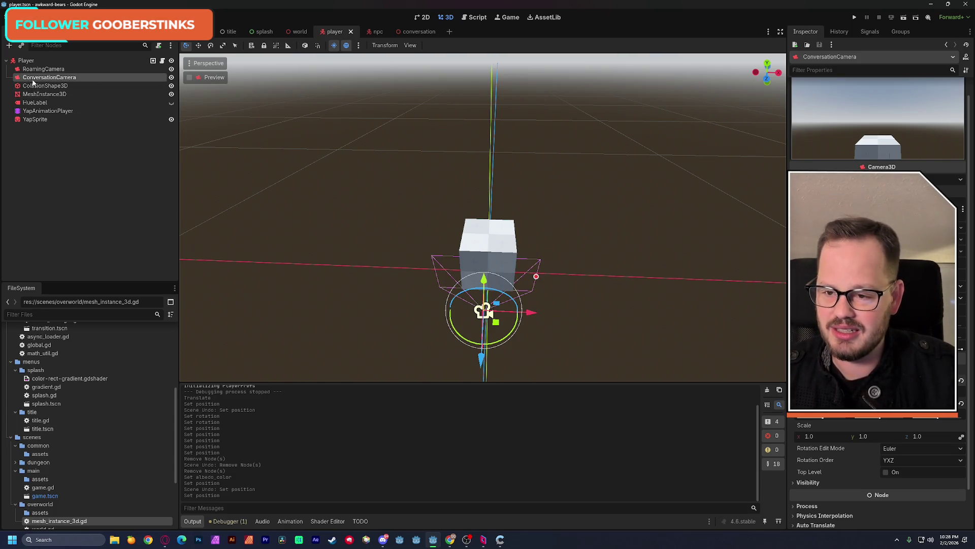
left_click(27, 60)
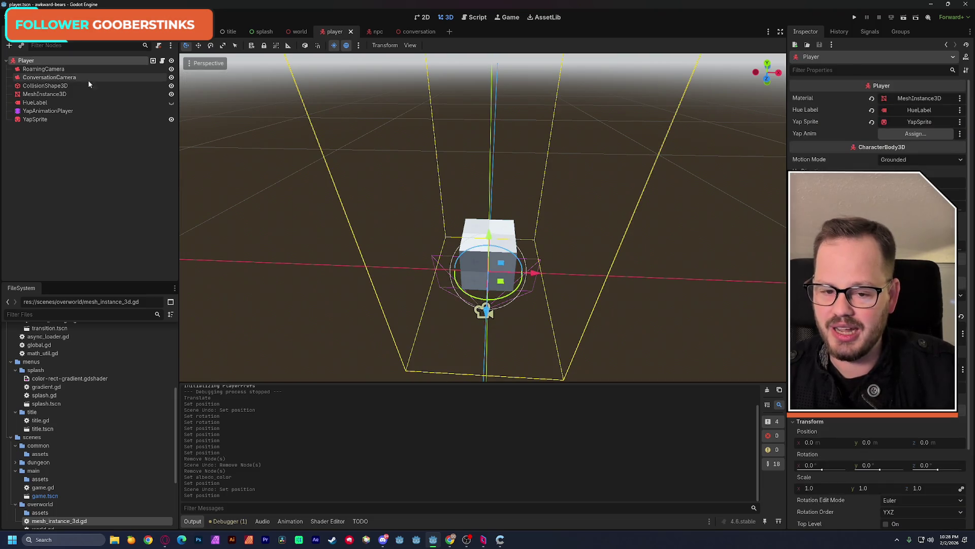
left_click_drag(483, 219, 193, 185)
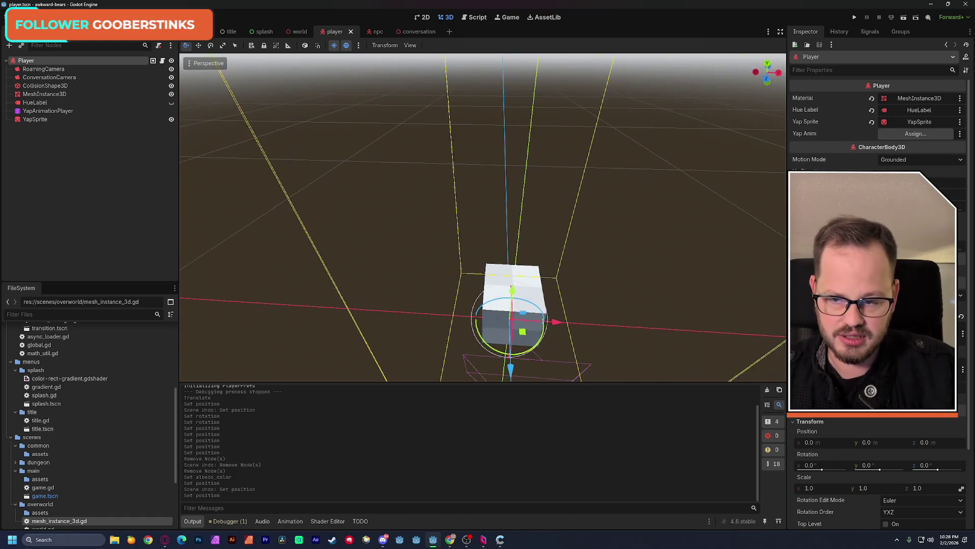
left_click(49, 78)
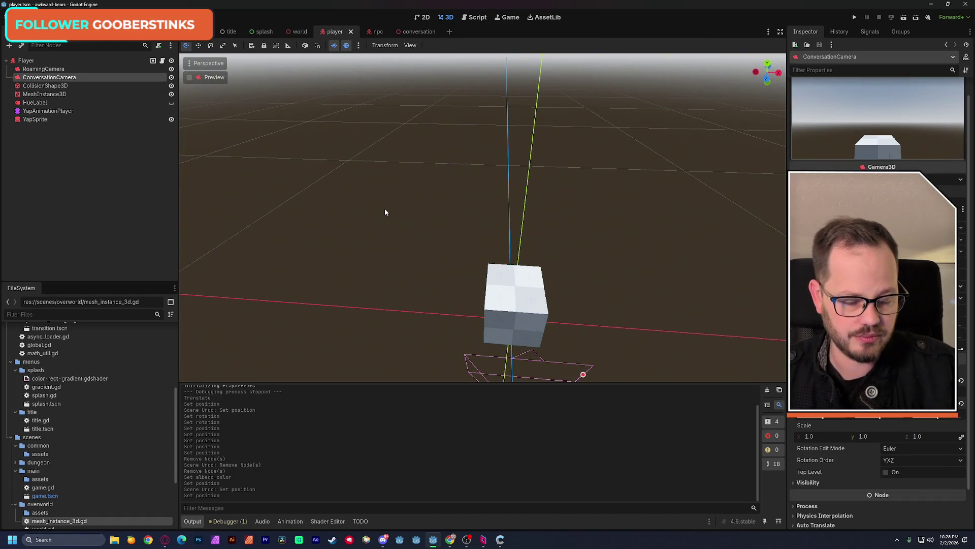
mouse_move(421, 249)
left_mouse_down()
mouse_move(376, 218)
mouse_move(360, 192)
left_mouse_up()
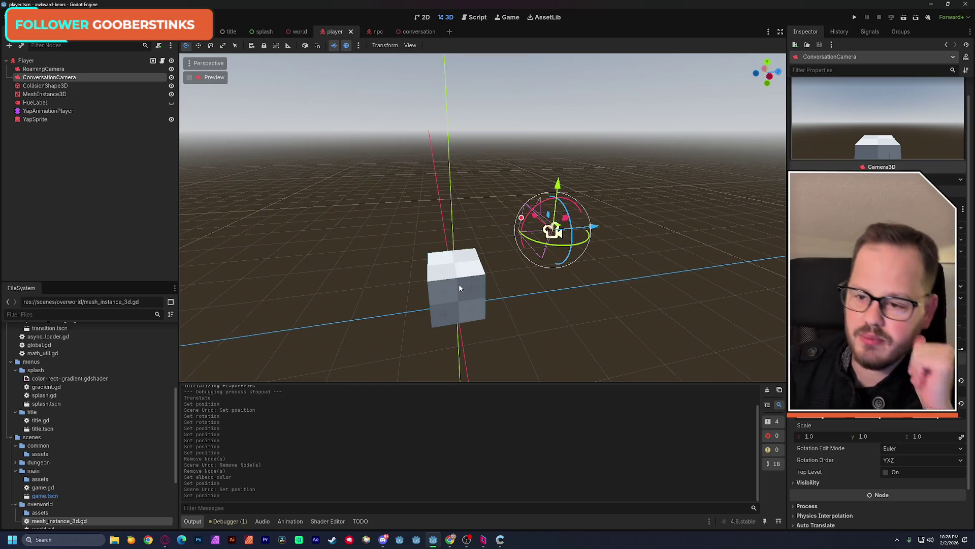
Step: Add a plain Node3D child under Player and rename it Arm
left_click(77, 62)
key("ctrl+a")
type("mesh")
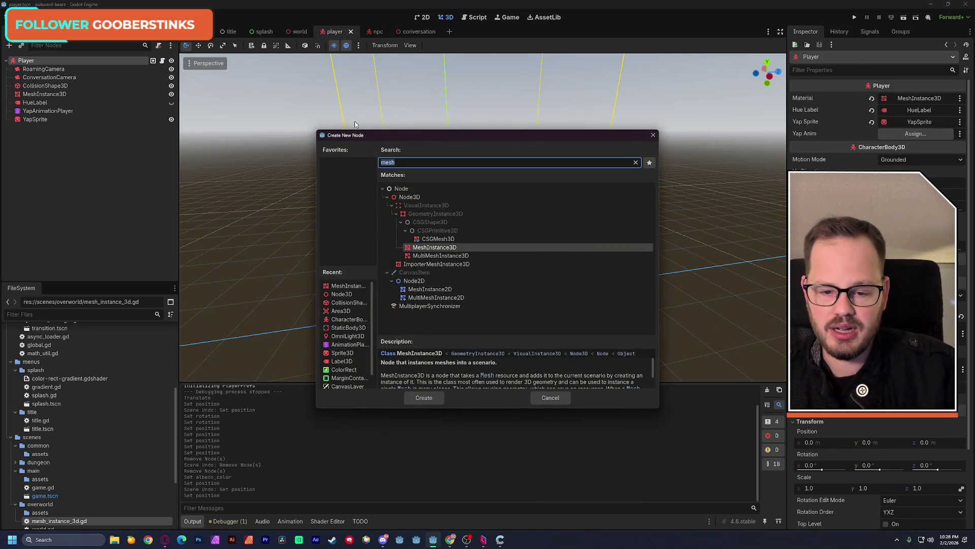
left_click(414, 198)
double_click(414, 197)
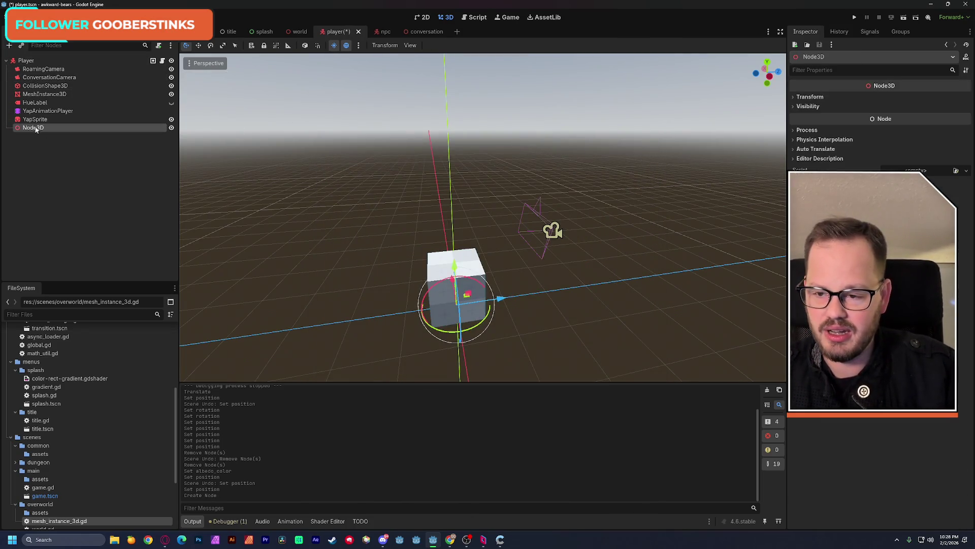
key("F2")
type("Arm")
key("Return")
Step: Place Arm just below RoamingCamera, undoing the accidental ConversationCamera reparent
mouse_move(30, 129)
left_mouse_down()
mouse_move(64, 96)
mouse_move(61, 86)
mouse_move(33, 80)
left_mouse_up()
left_click(35, 87)
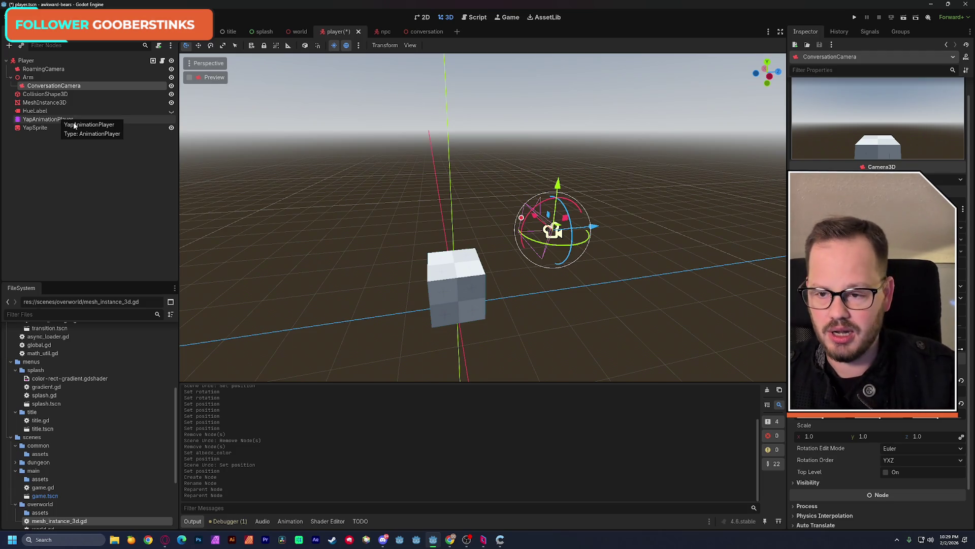
key("ctrl+z")
left_click(27, 79)
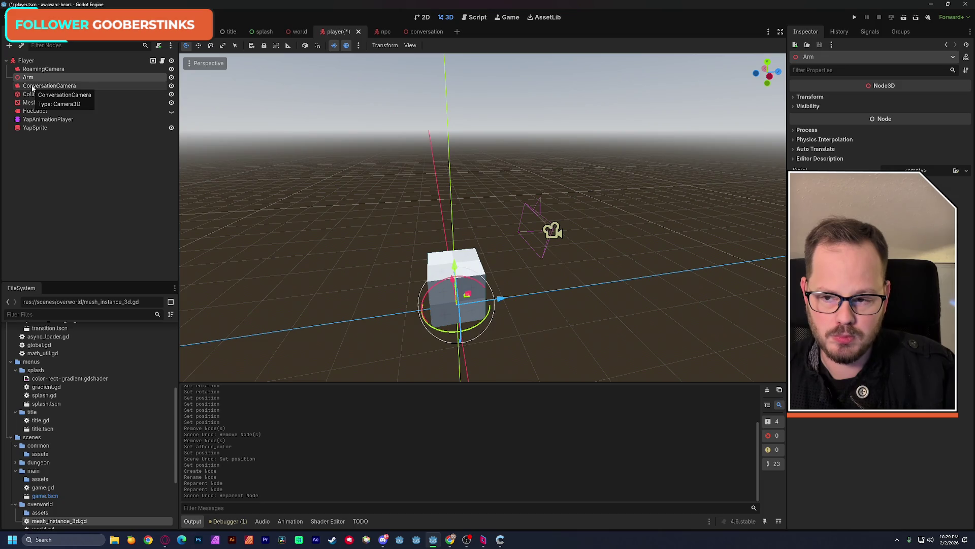
left_click(32, 87)
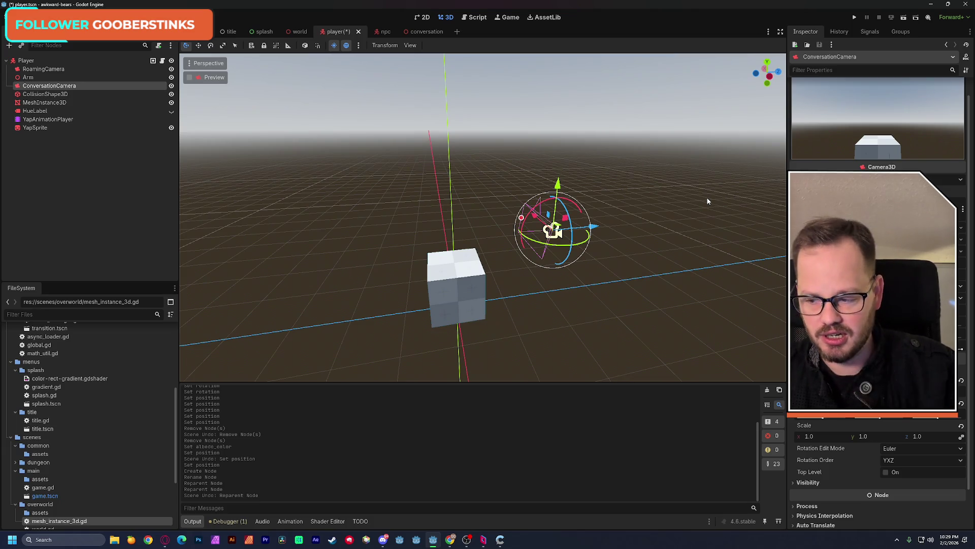
Step: Save player.tscn, then inspect the Arm, RoamingCamera and ConversationCamera nodes
key("ctrl+s")
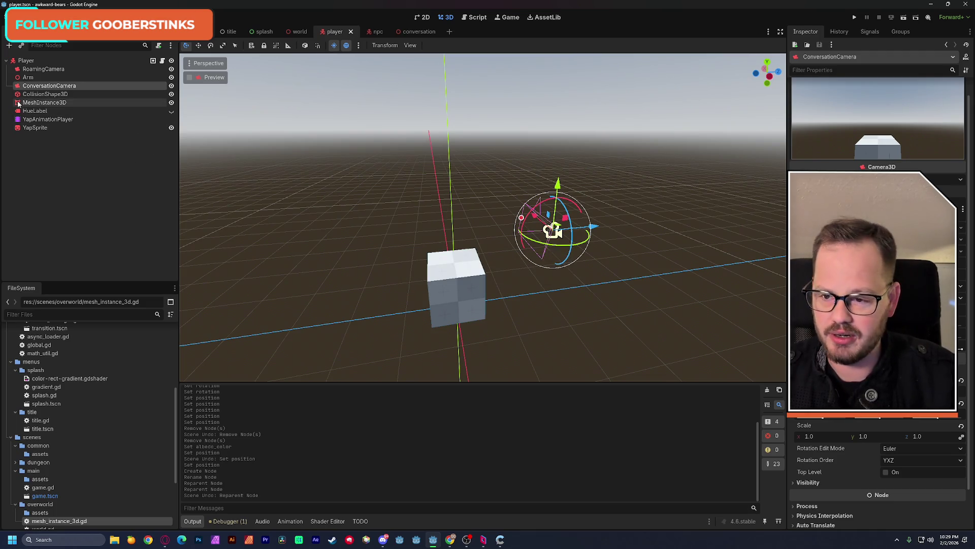
left_click(26, 78)
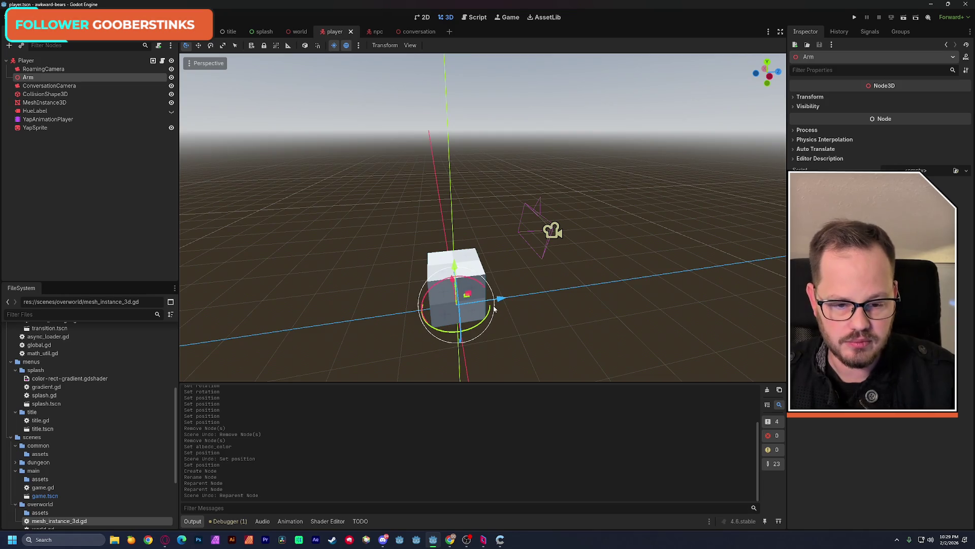
left_click(41, 69)
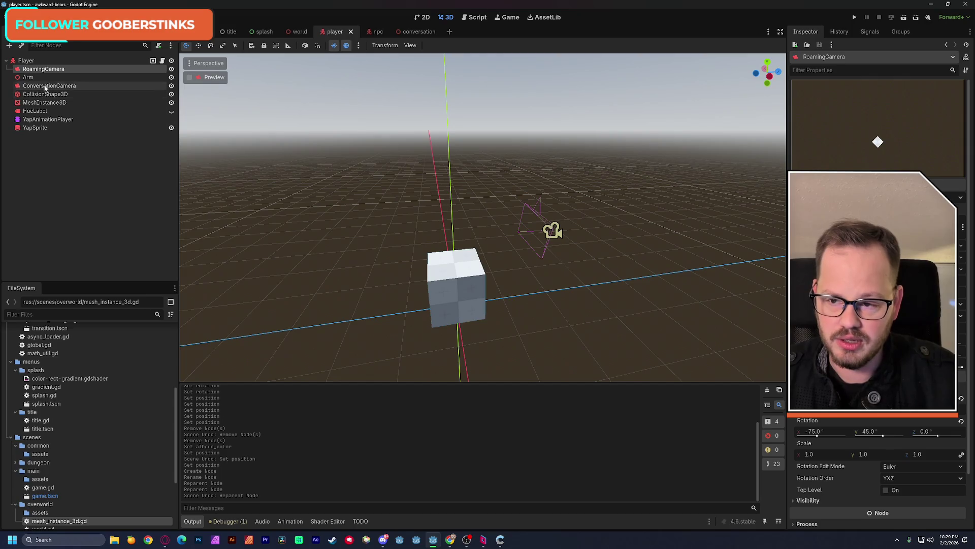
left_click(45, 86)
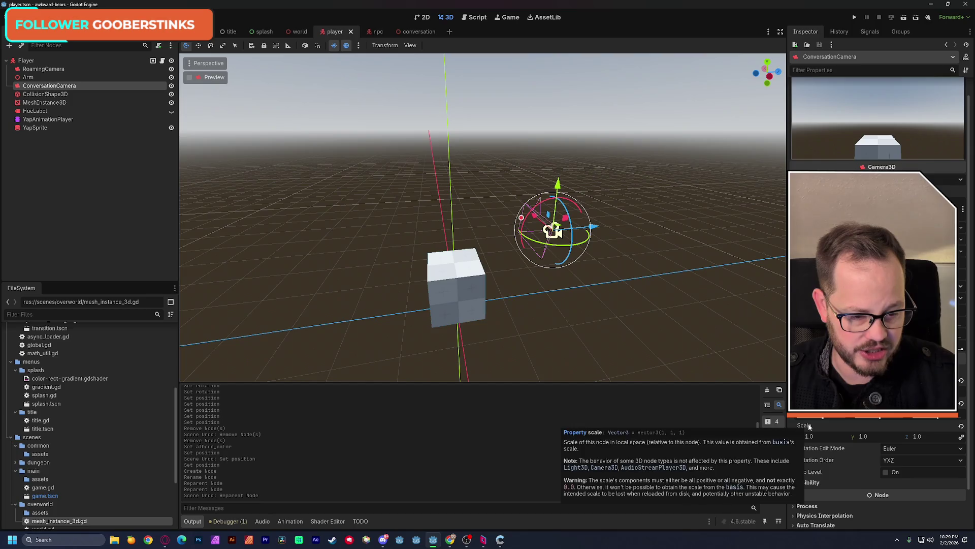
left_click(115, 77)
left_click(810, 96)
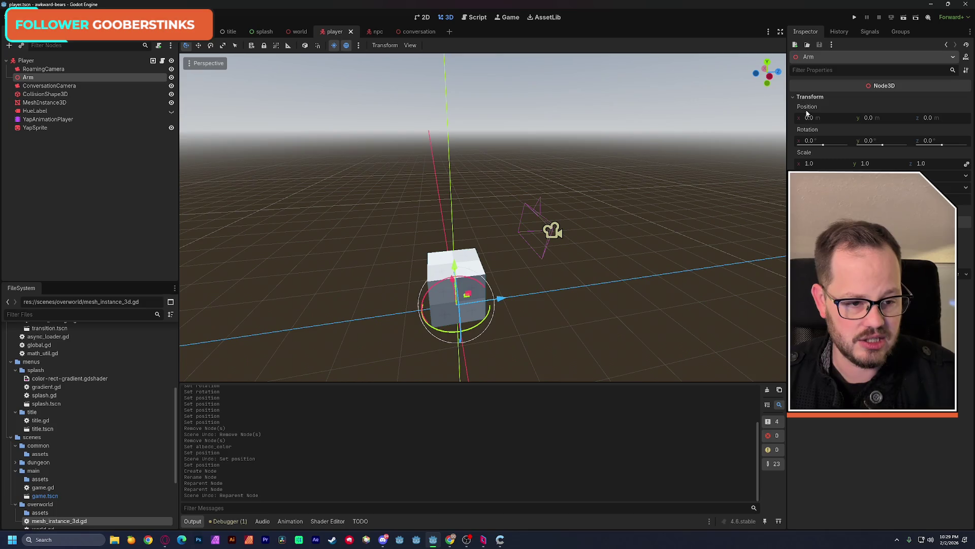
left_click(812, 141)
type("10.0")
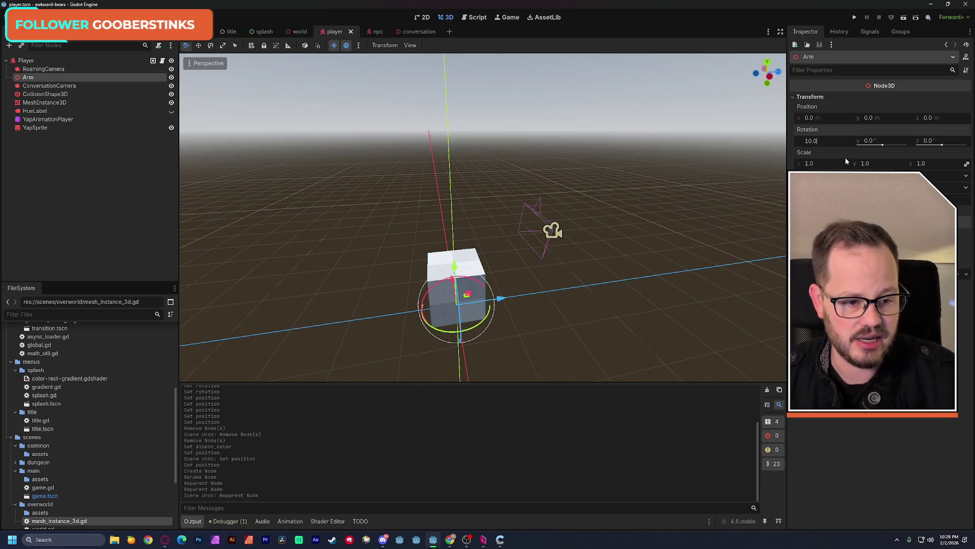
key("Return")
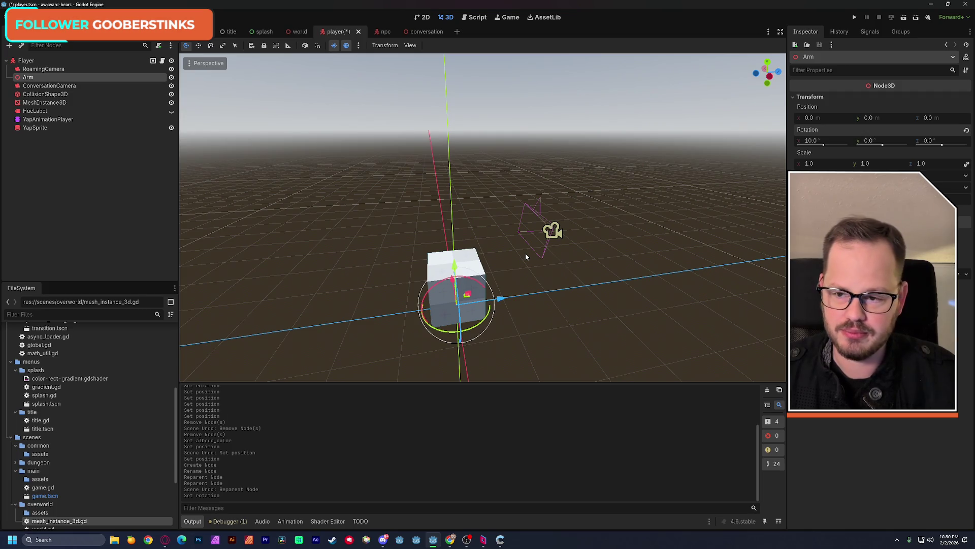
left_click(29, 69)
left_click(32, 78)
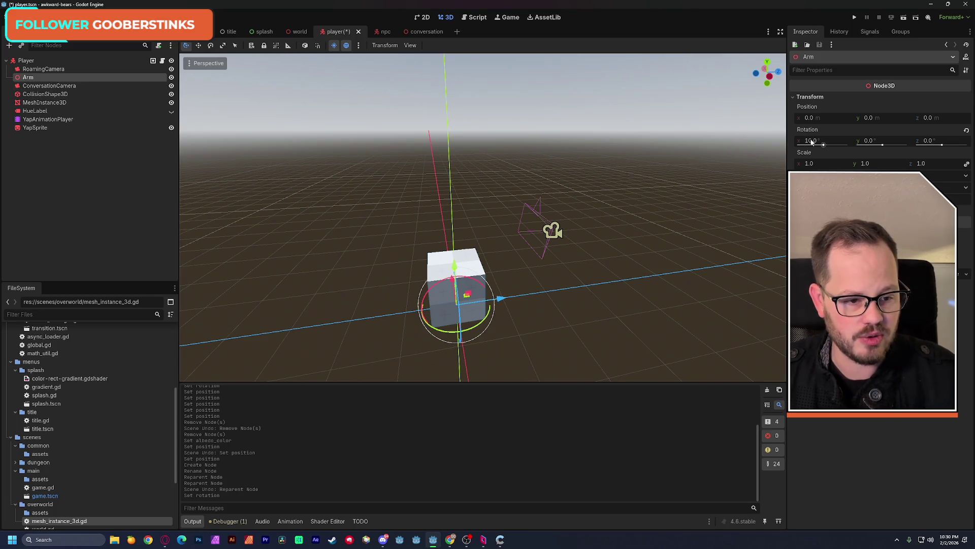
mouse_move(826, 136)
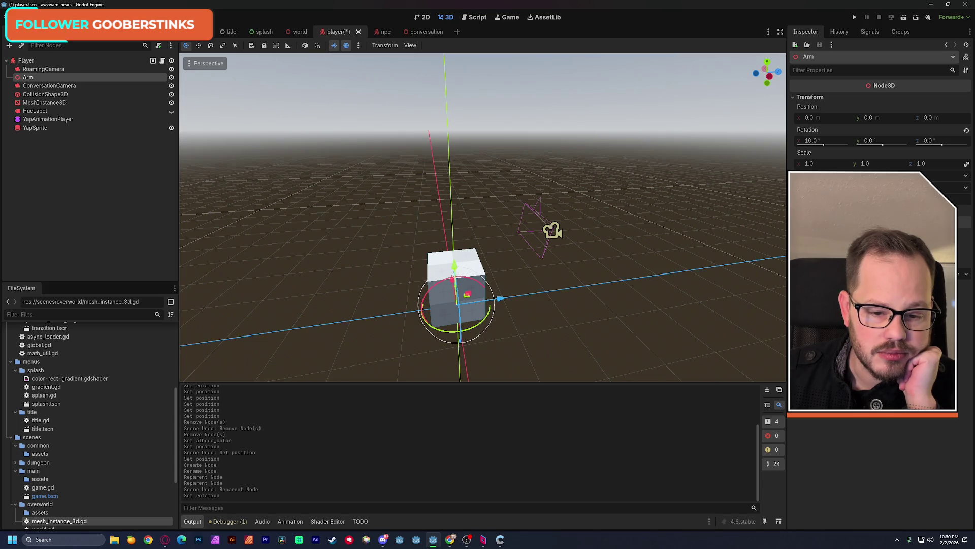
Step: Raise the Arm along Y to 0.902 while orbiting around the cube
mouse_move(688, 322)
left_mouse_down()
mouse_move(584, 351)
mouse_move(584, 290)
mouse_move(579, 325)
left_mouse_up()
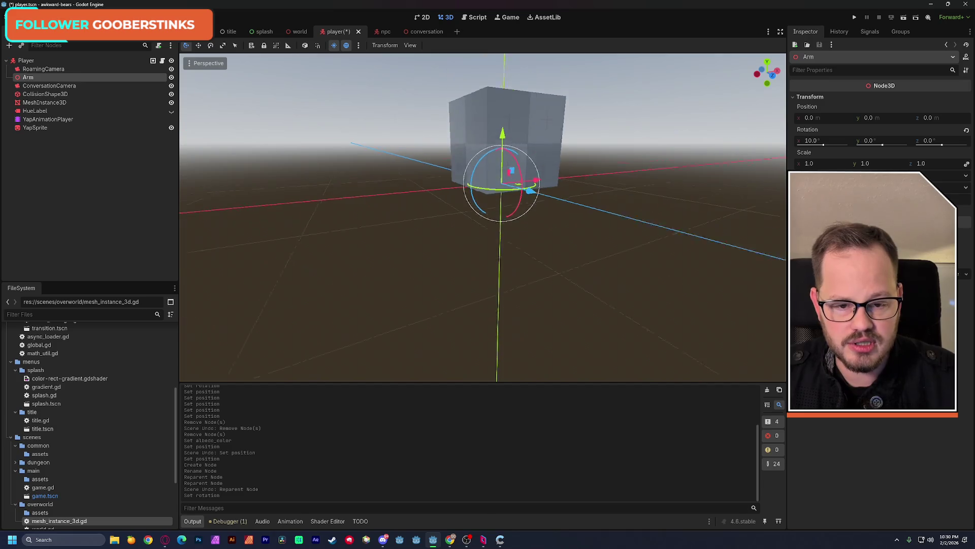
left_click_drag(510, 133, 516, 46)
mouse_move(584, 289)
left_mouse_down()
mouse_move(584, 264)
mouse_move(559, 284)
mouse_move(579, 305)
mouse_move(609, 285)
left_mouse_up()
left_click_drag(356, 153, 181, 81)
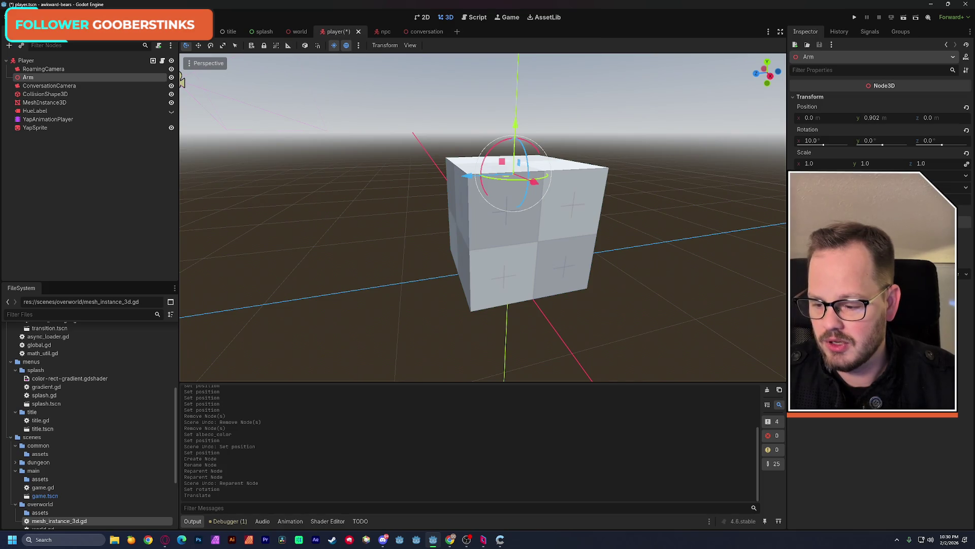
mouse_move(181, 81)
left_mouse_down()
mouse_move(264, 122)
mouse_move(525, 154)
left_mouse_up()
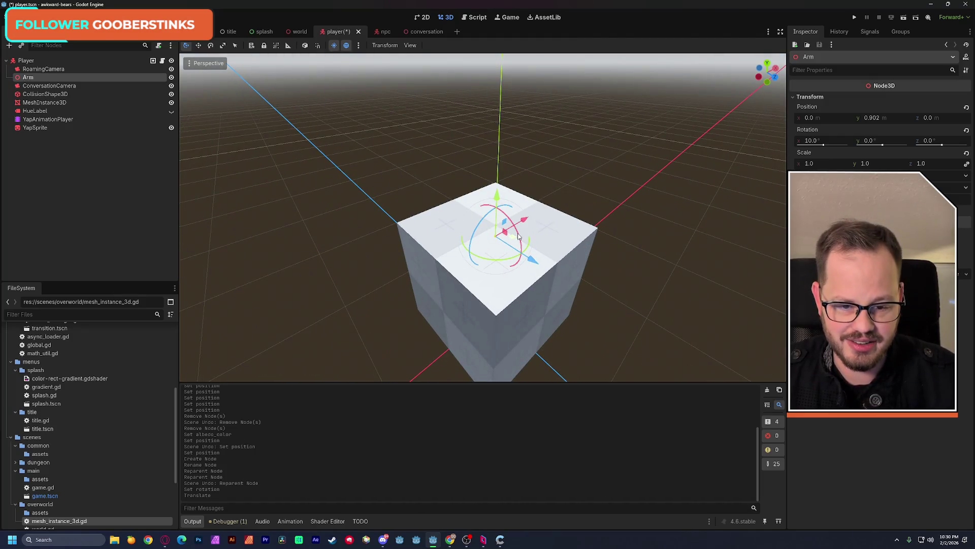
Step: Try moving the Arm, including along Z, undo it, then select its X rotation field
left_click_drag(519, 236, 521, 232)
key("ctrl+z")
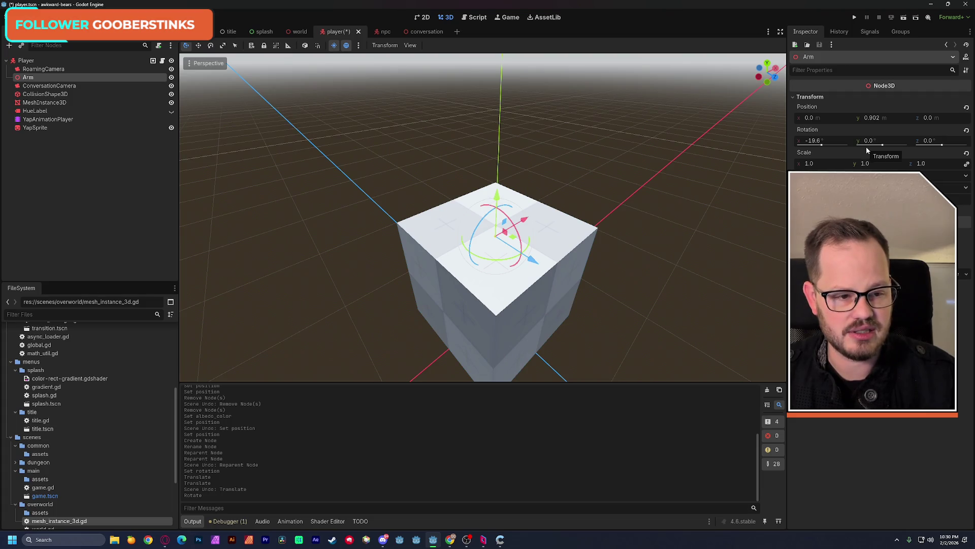
key("g")
key("z")
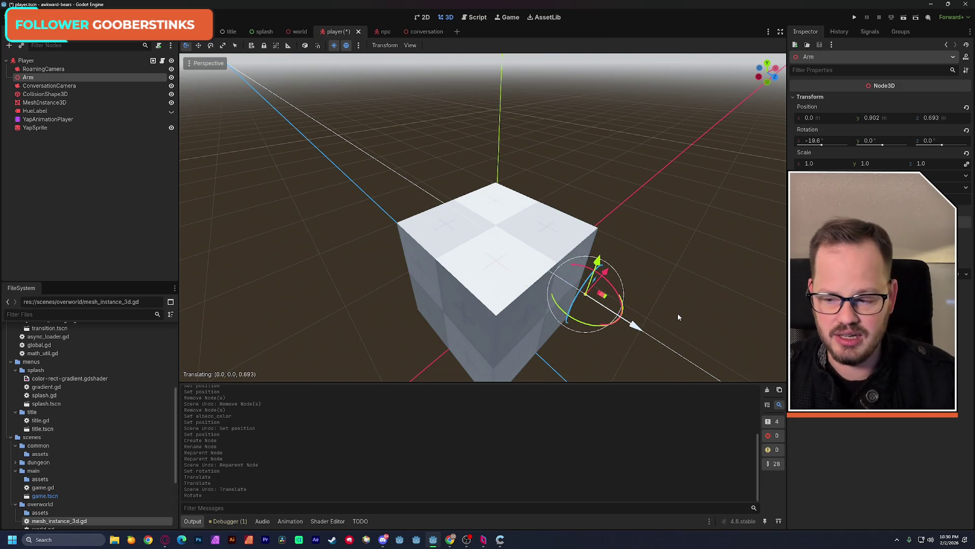
left_click(662, 292)
key("ctrl+z")
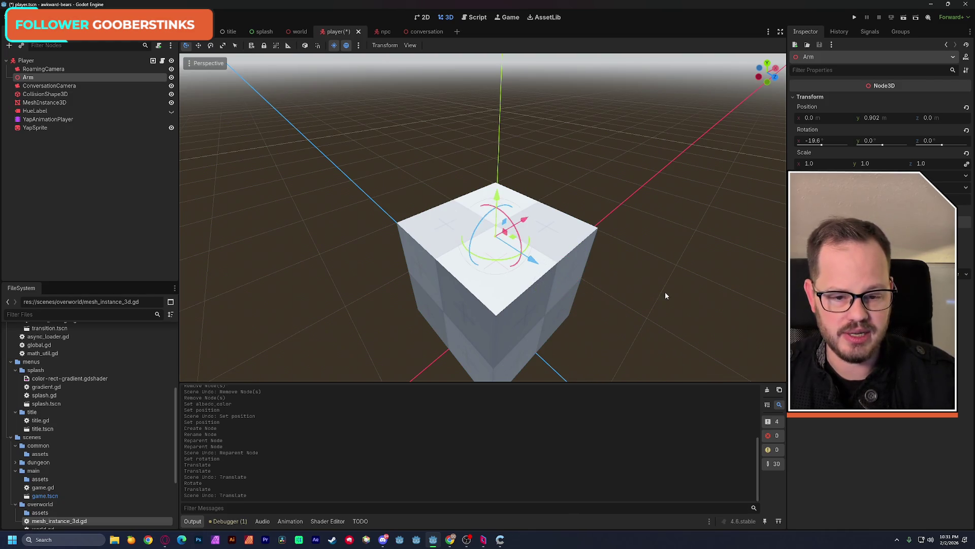
left_click_drag(665, 291, 665, 291)
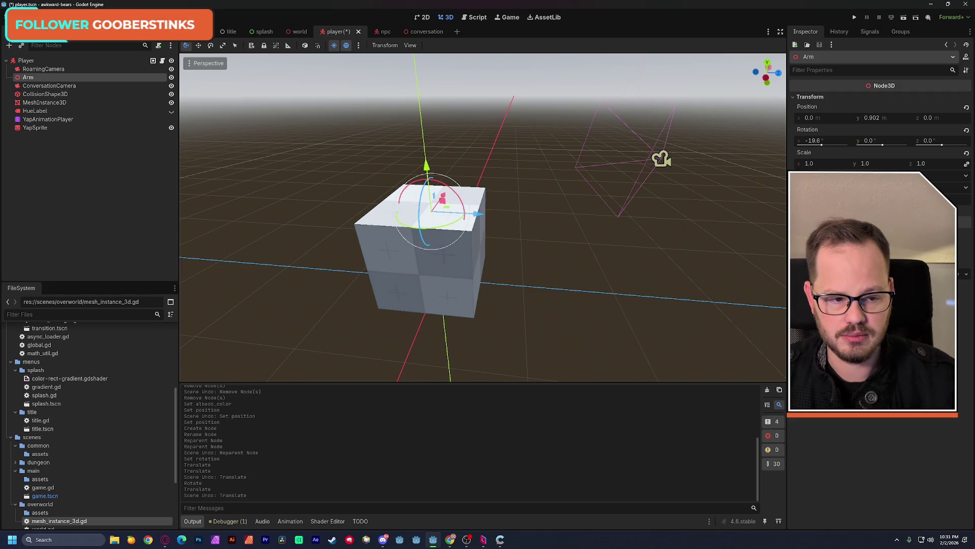
left_click(816, 141)
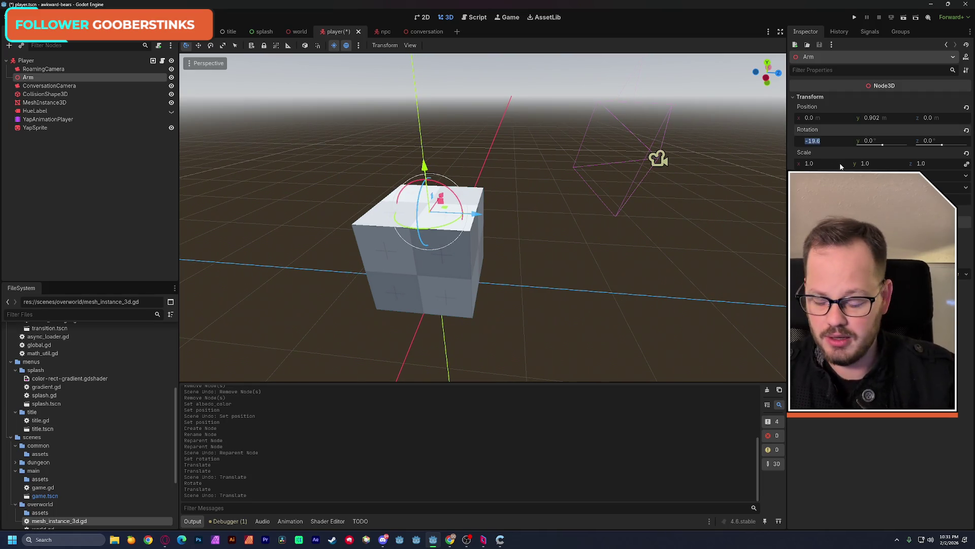
Step: Set Arm's X rotation to 10°, parent ConversationCamera under Arm, and save the scene
type("10")
key("Return")
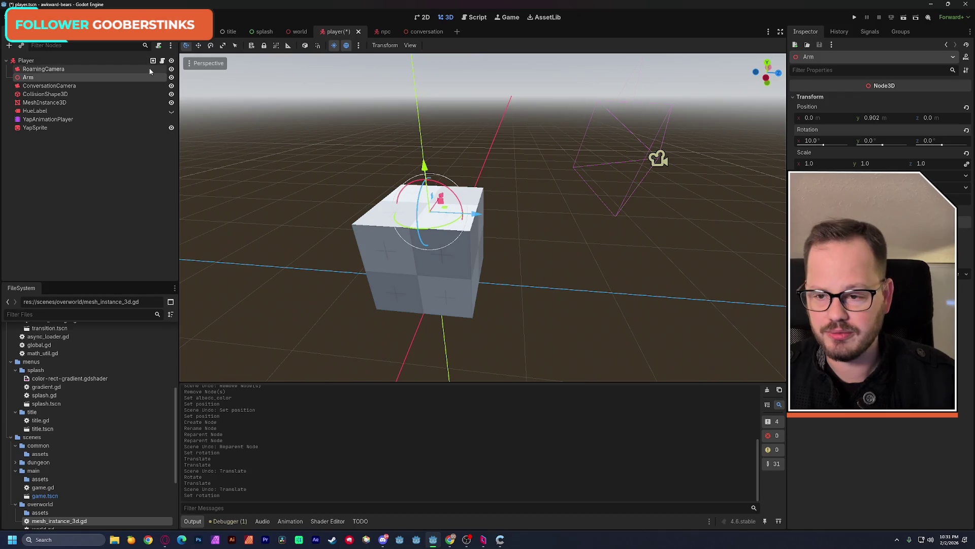
left_click(44, 86)
left_click_drag(44, 87, 30, 78)
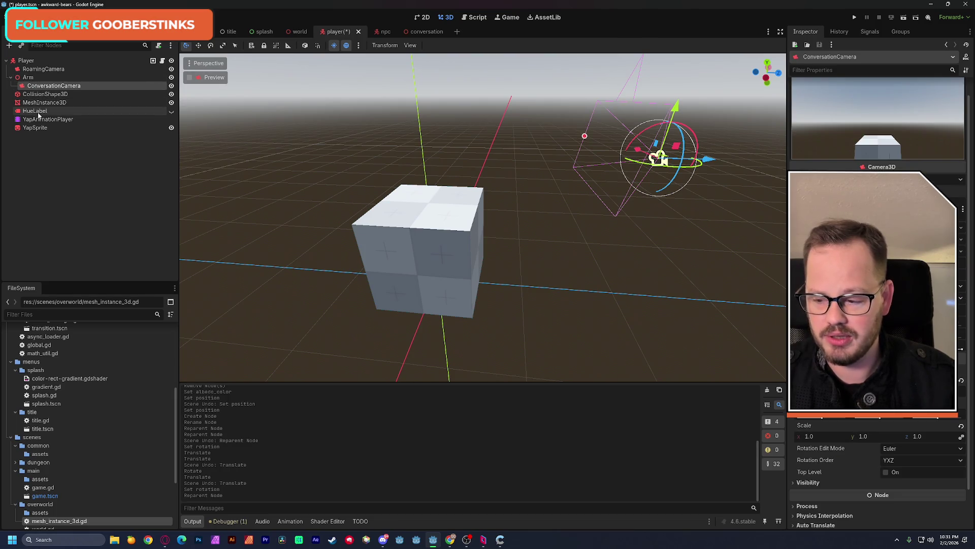
key("ctrl+s")
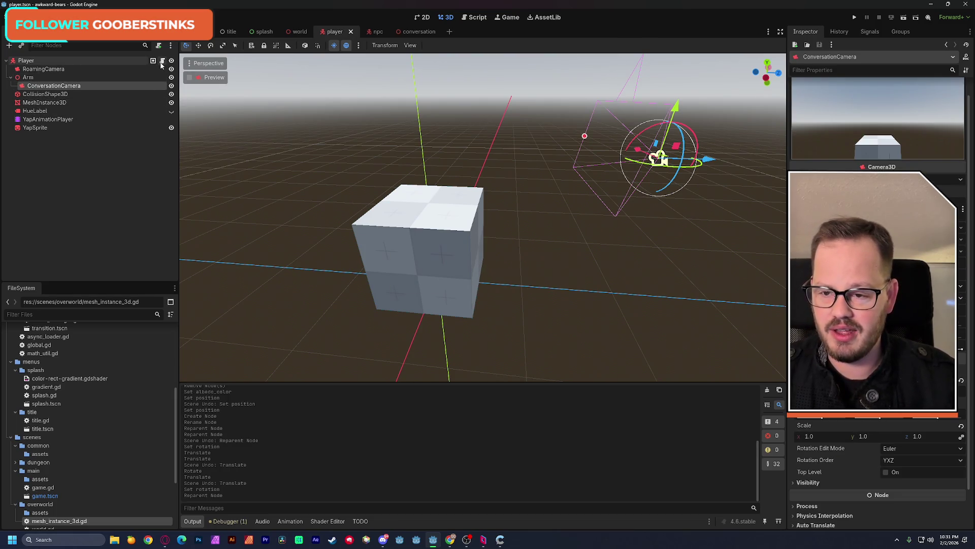
left_click(162, 61)
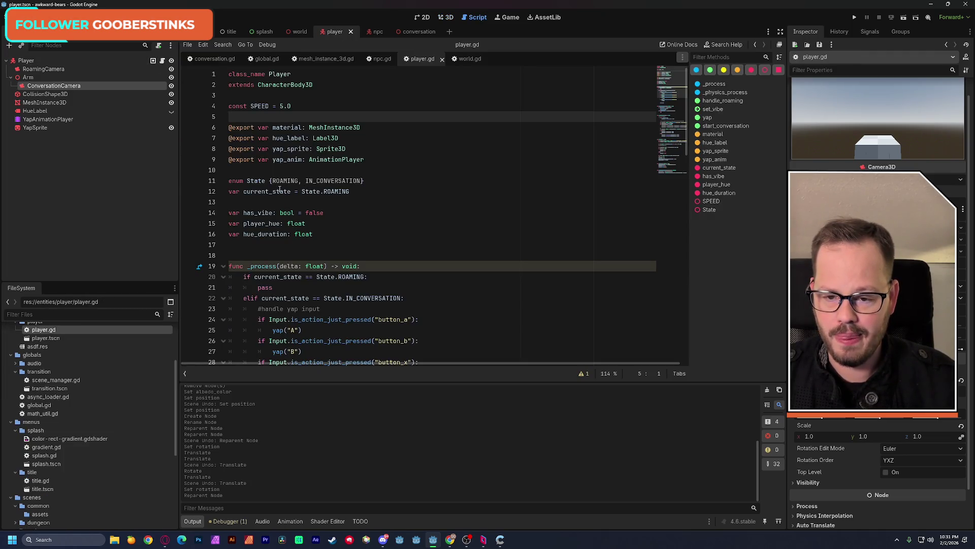
Step: Add exports camera_arm: Node3D and conversation_camera: Camera3D below the yap_anim export
left_click(374, 155)
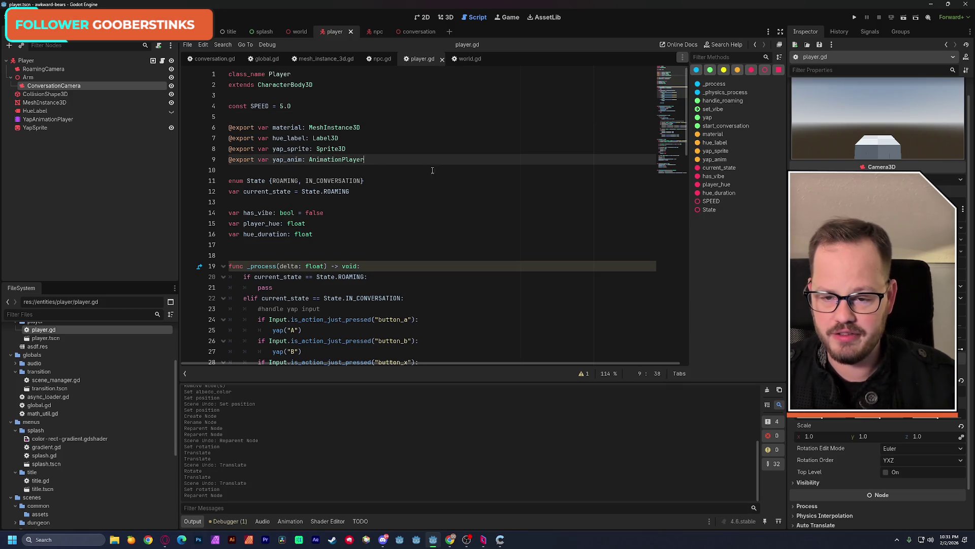
key("Return")
type("@export var camera_are")
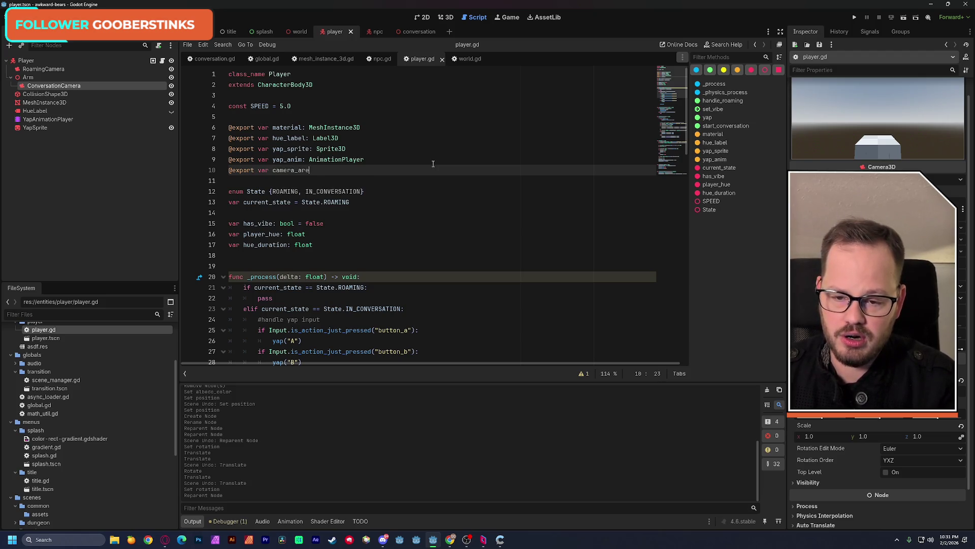
type("d")
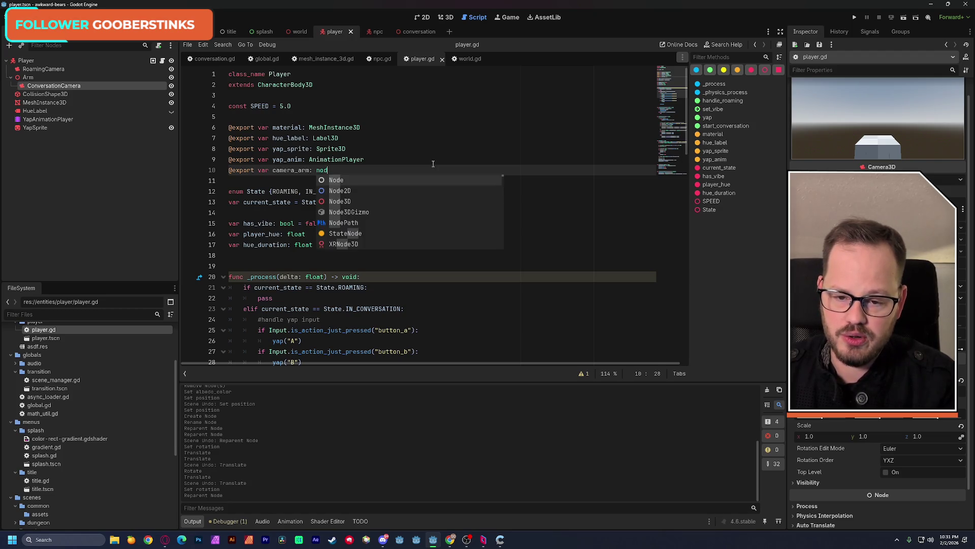
key("Return")
key("Return")
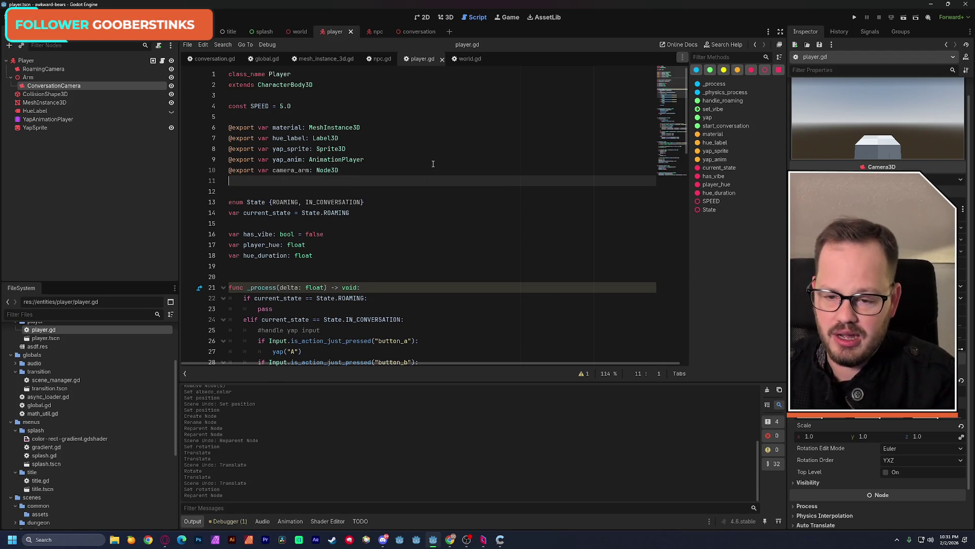
type("@ve")
key("Escape")
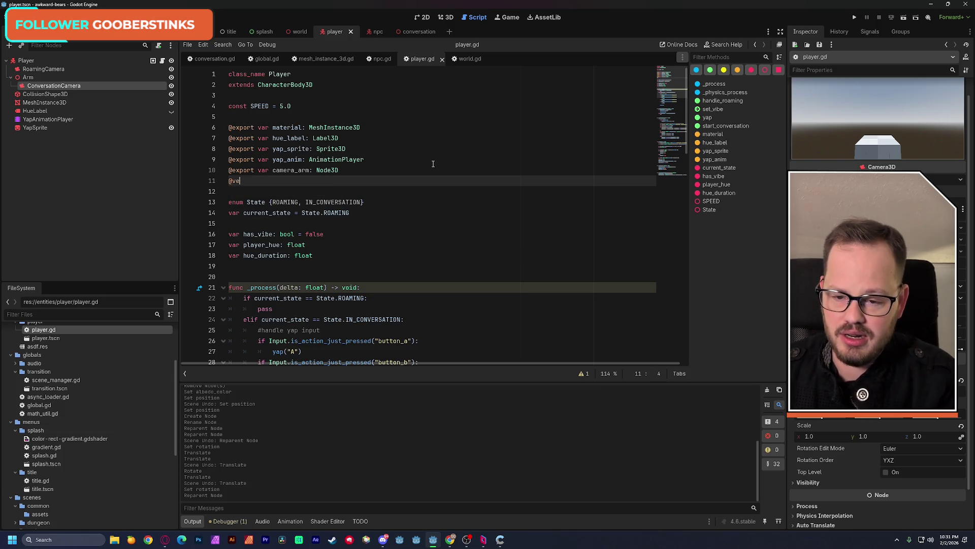
type("x")
key("Return")
type("var conversation_camera: n")
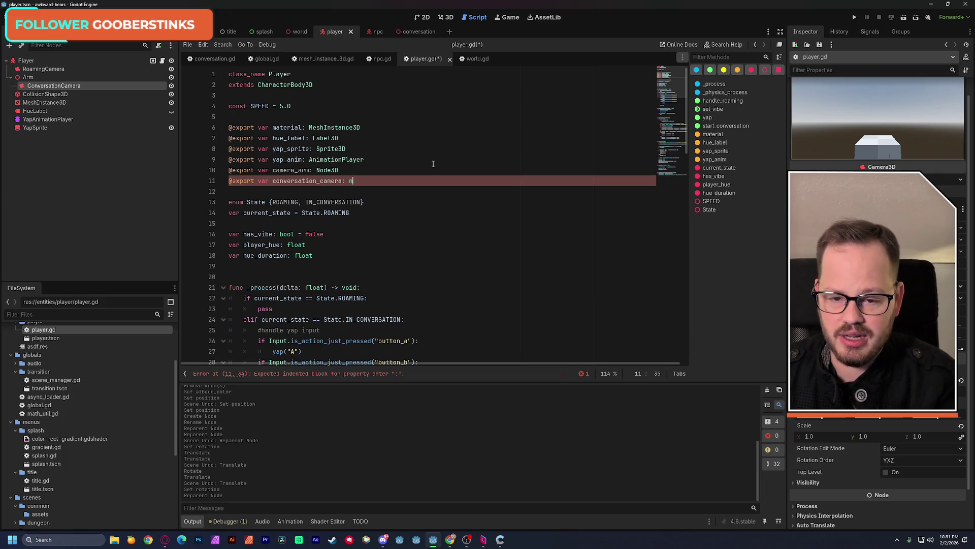
key("BackSpace")
type("canmer")
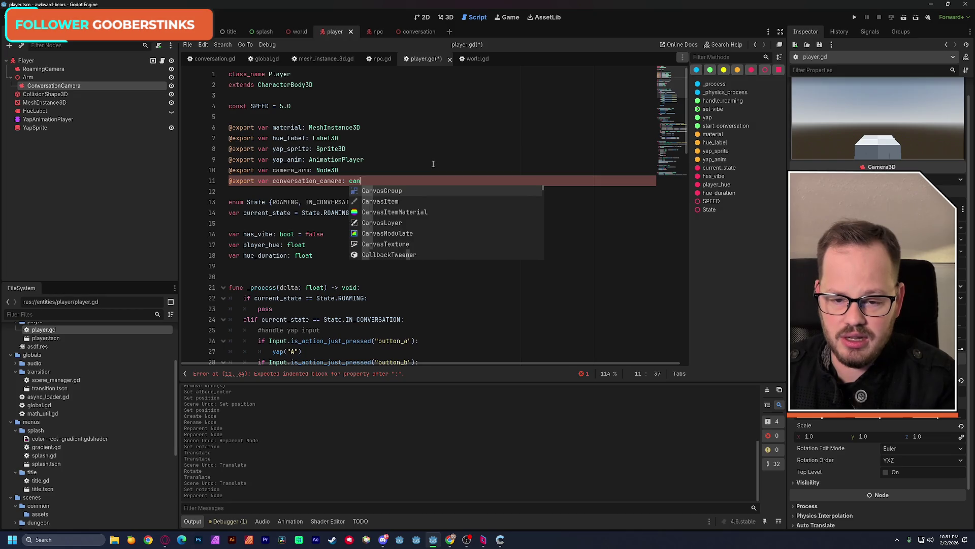
type("a")
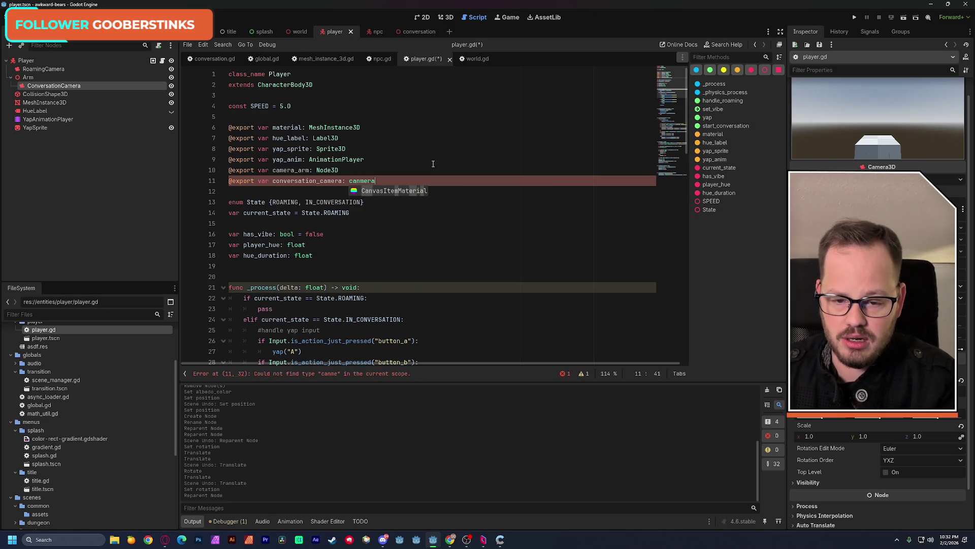
key("BackSpace")
key("BackSpace")
key("BackSpace")
type("mer")
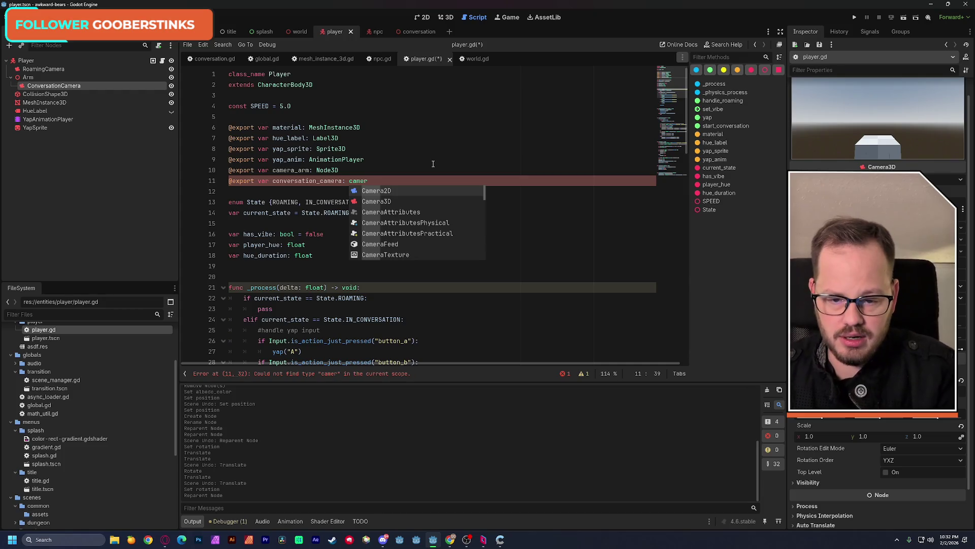
key("Return")
Step: Duplicate the conversation_camera export as roaming_camera and save the script
left_click_drag(229, 180, 386, 182)
key("ctrl+c")
left_click(386, 182)
key("Return")
key("ctrl+v")
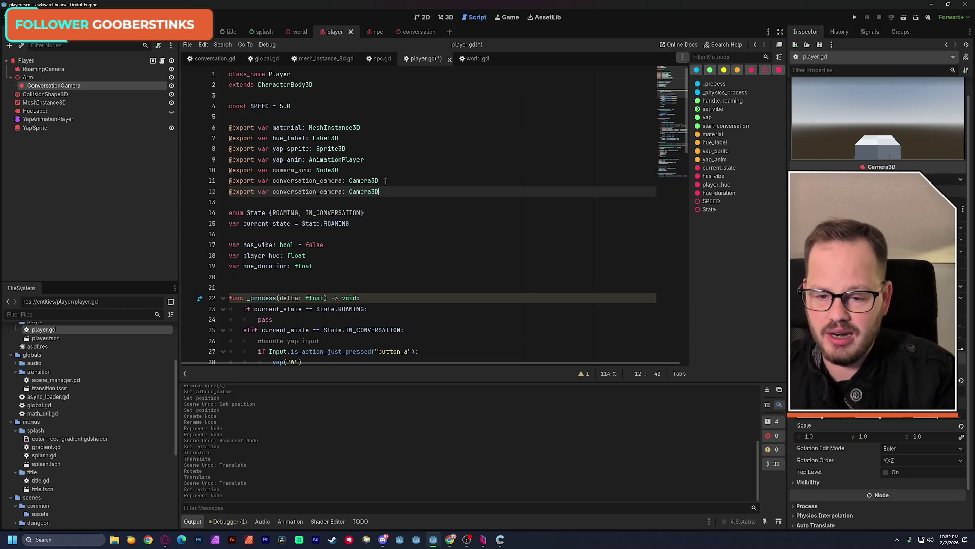
left_click_drag(316, 191, 279, 192)
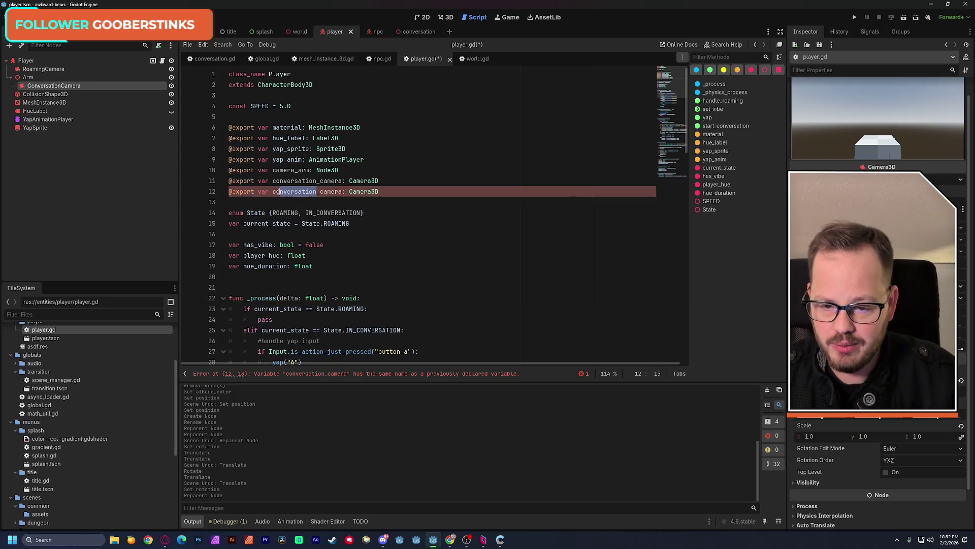
type("m")
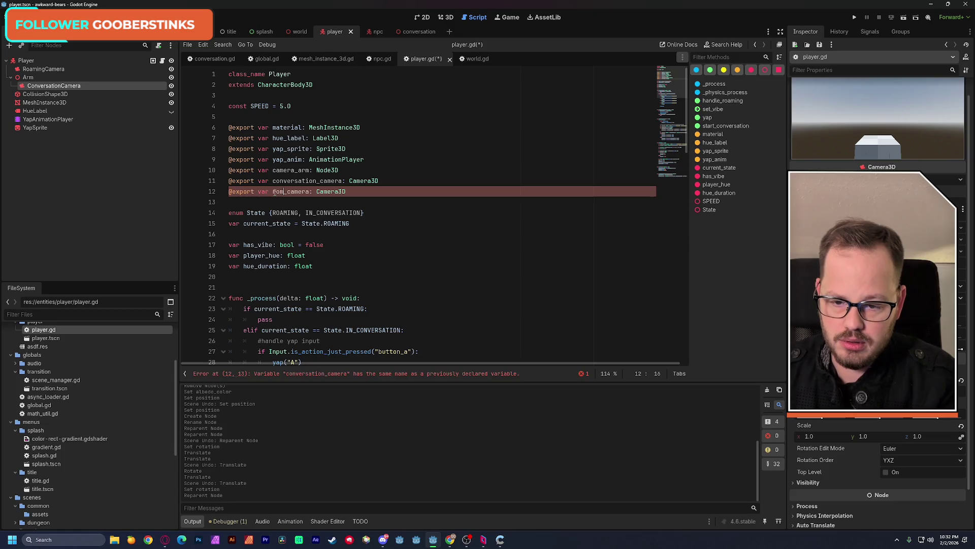
key("BackSpace")
key("BackSpace")
key("BackSpace")
type("roaming")
left_click(430, 156)
key("ctrl+s")
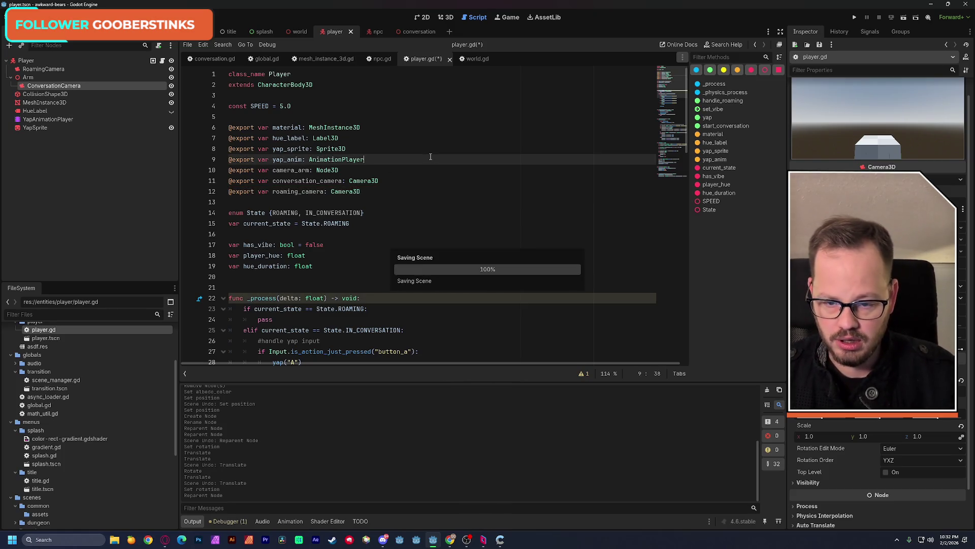
left_click(38, 61)
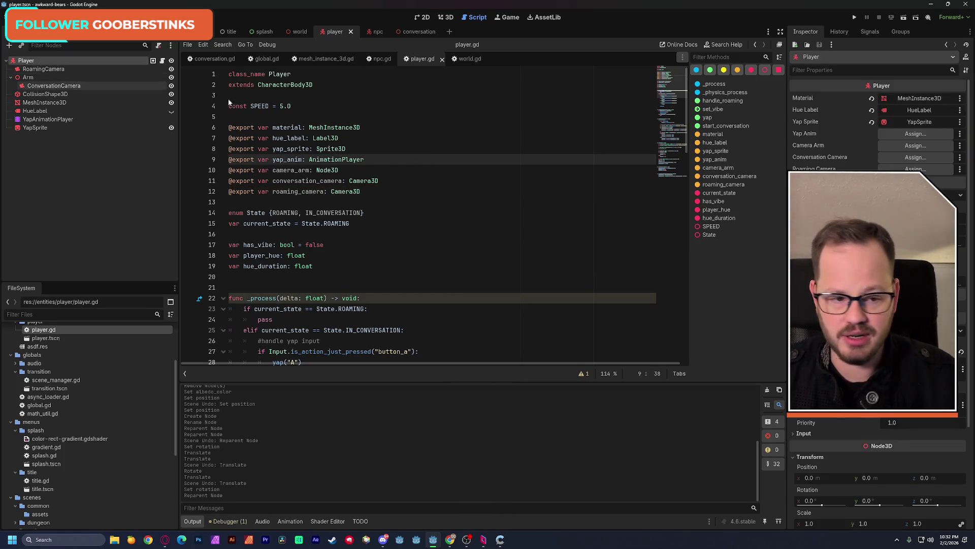
Step: Assign YapAnimationPlayer, Arm, ConversationCamera and RoamingCamera to Player's four exports
left_click(896, 136)
double_click(484, 186)
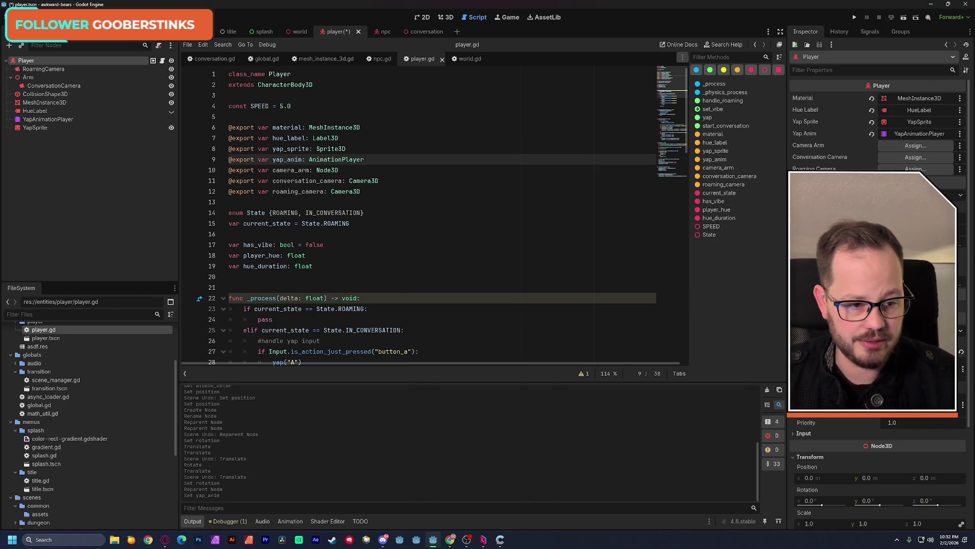
left_click(914, 146)
double_click(490, 198)
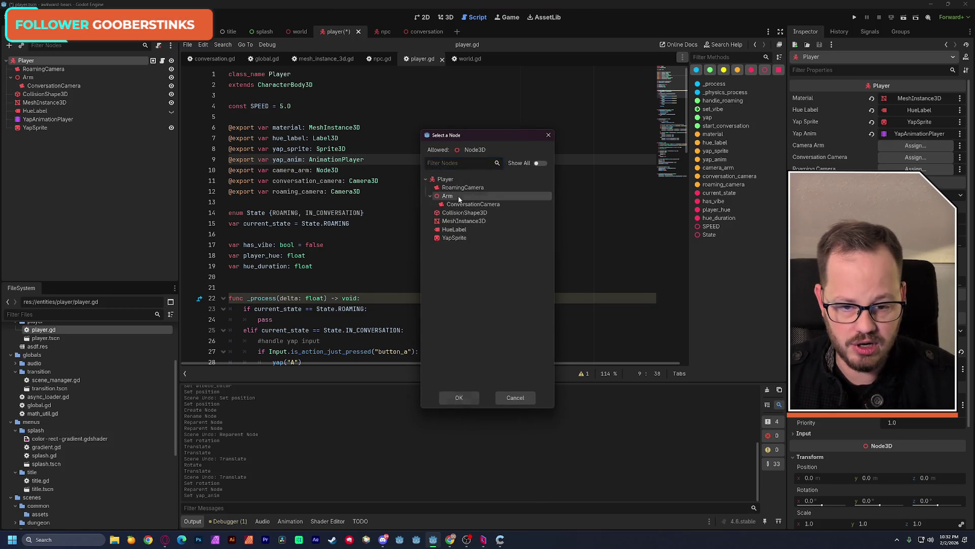
left_click(901, 159)
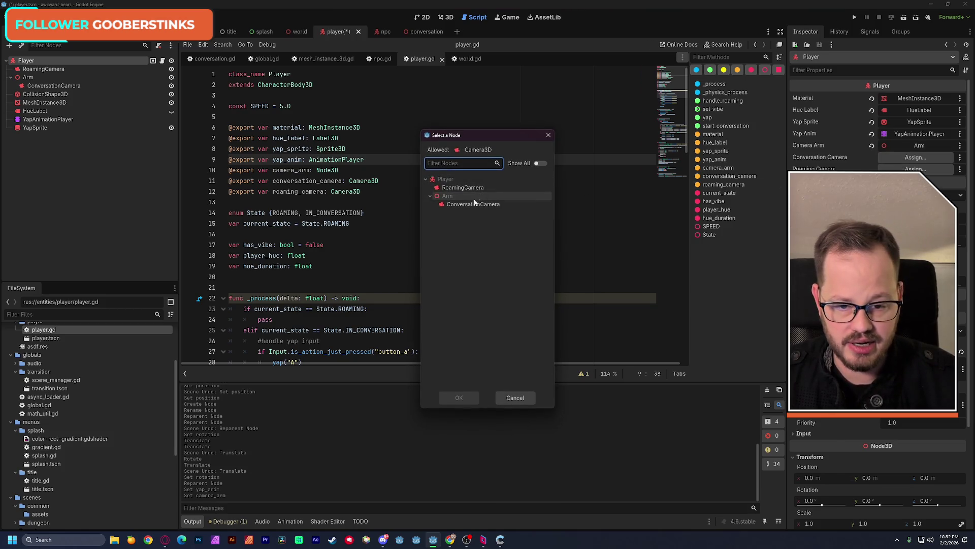
double_click(501, 202)
left_click(914, 168)
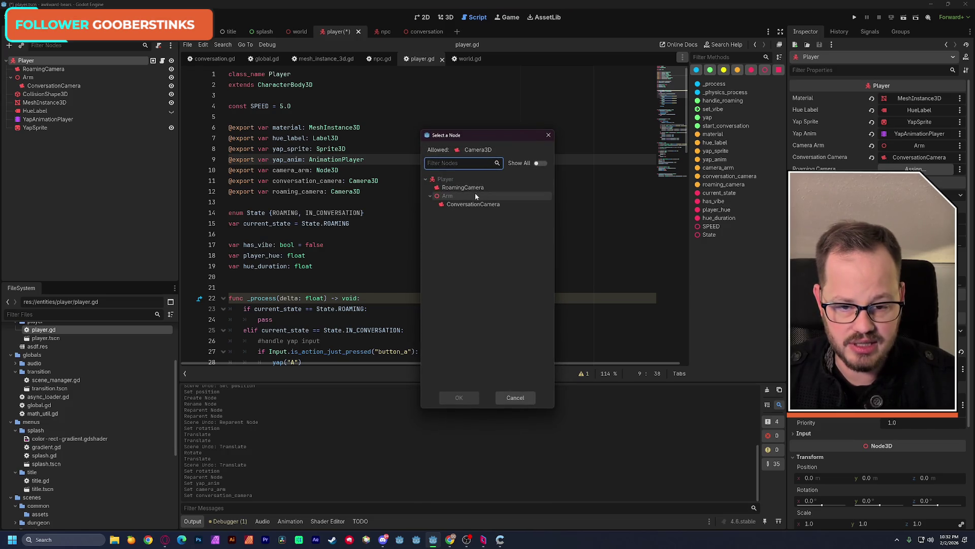
double_click(464, 187)
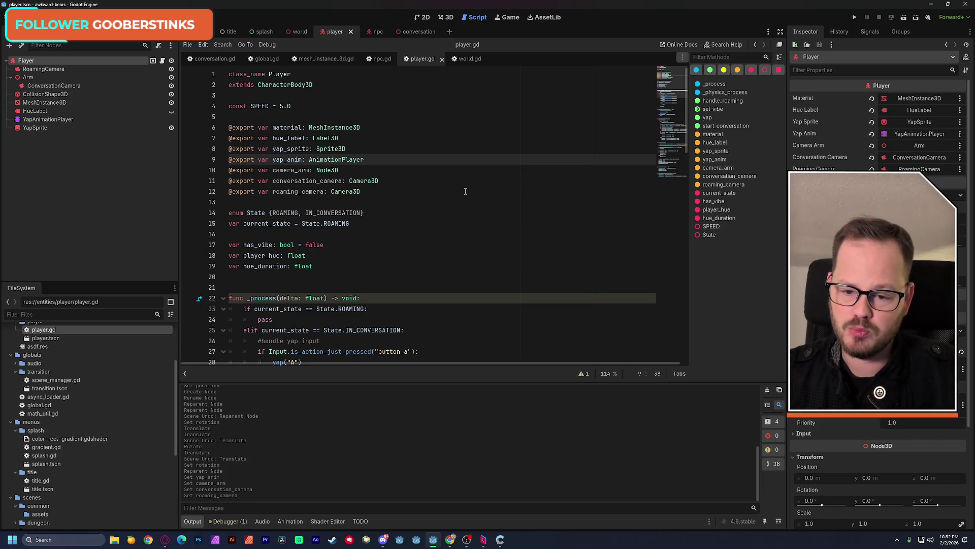
Step: Add blank lines after set_vibe(), toggle Current on both cameras, and save
scroll(466, 191, "down", 6)
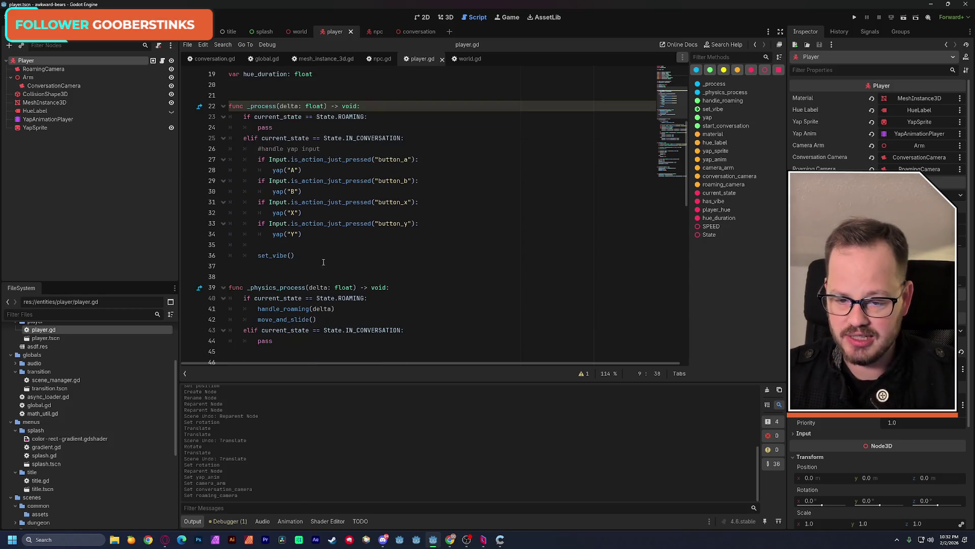
left_click(583, 256)
key("Return")
key("Return")
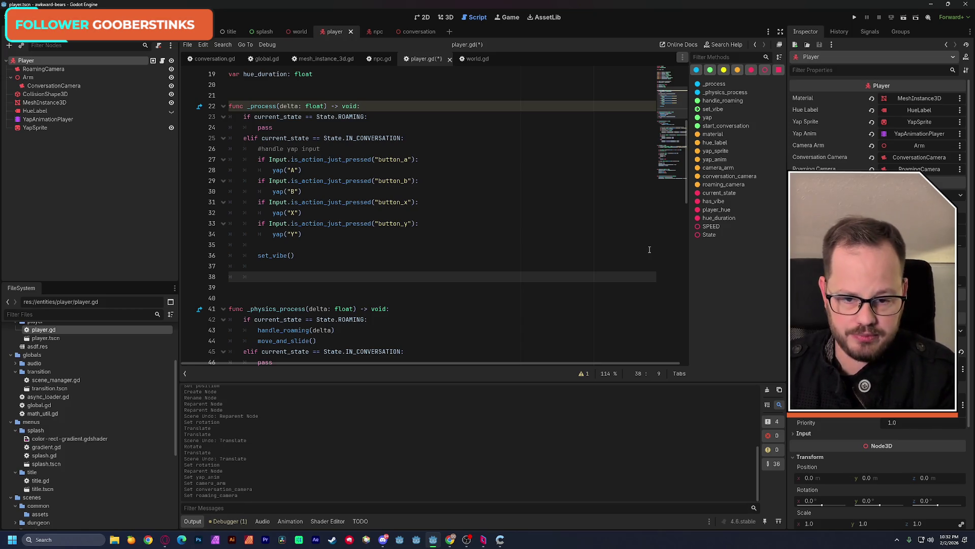
left_click(64, 85)
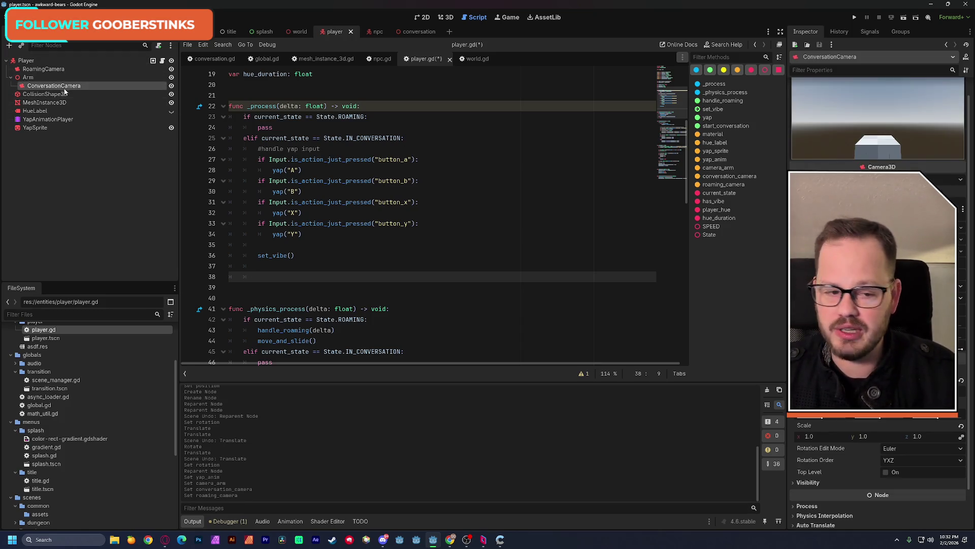
left_click(889, 311)
left_click(39, 69)
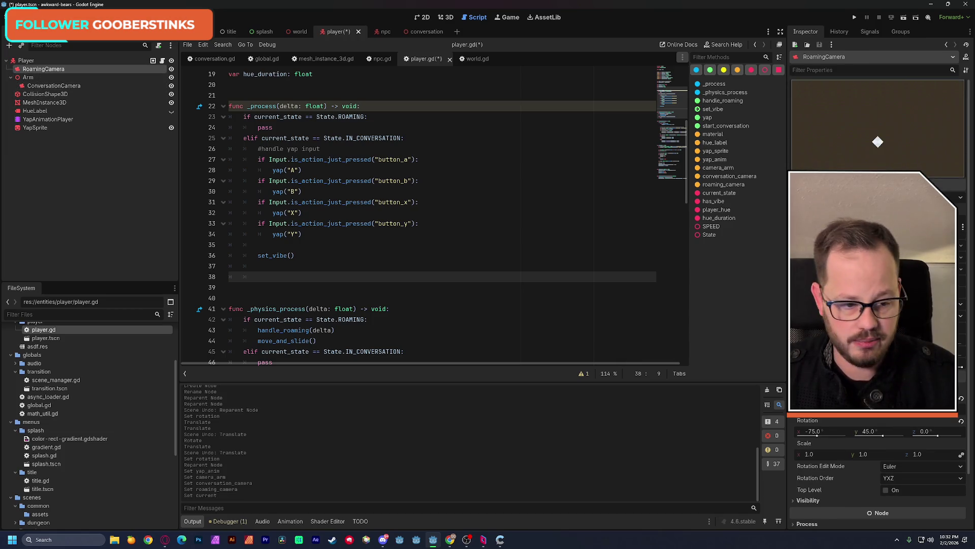
left_click(889, 311)
key("ctrl+s")
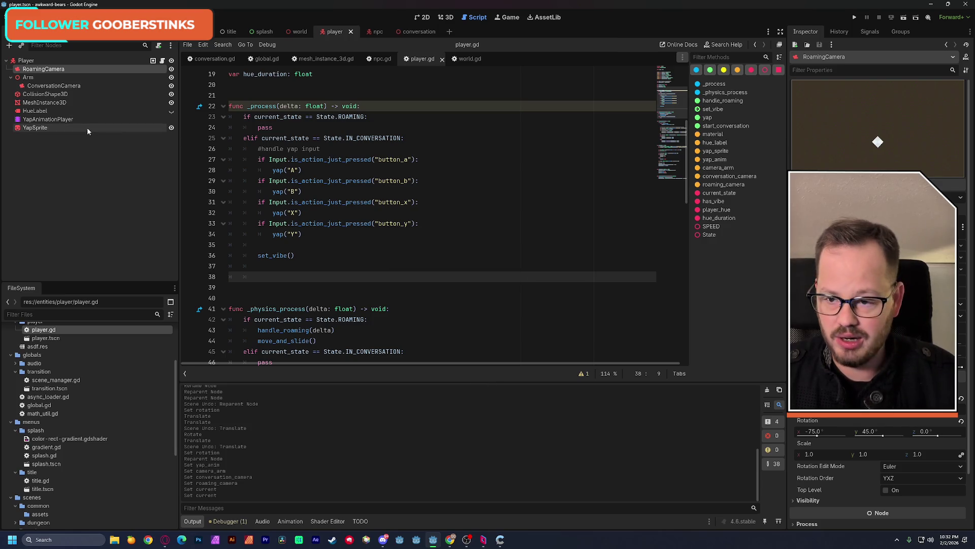
left_click(55, 87)
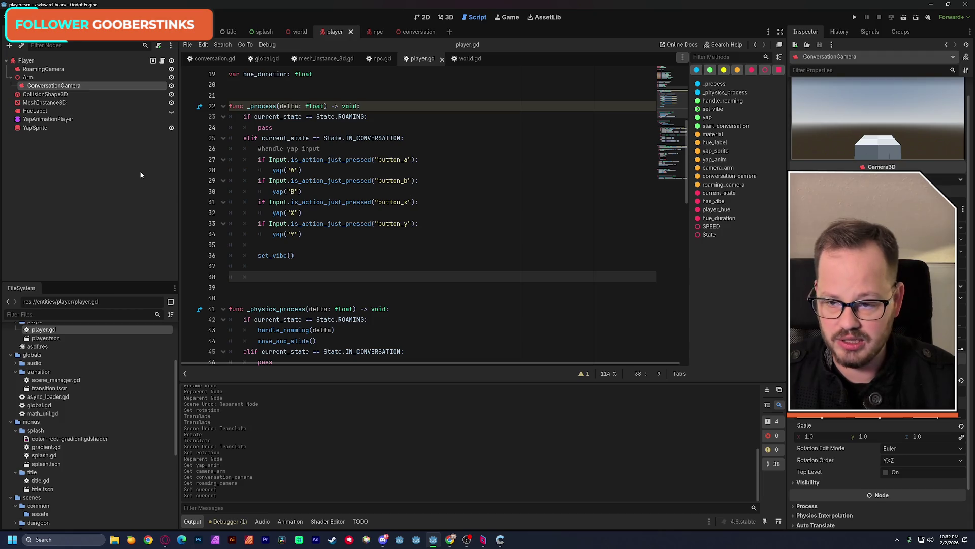
scroll(277, 276, "up", 4)
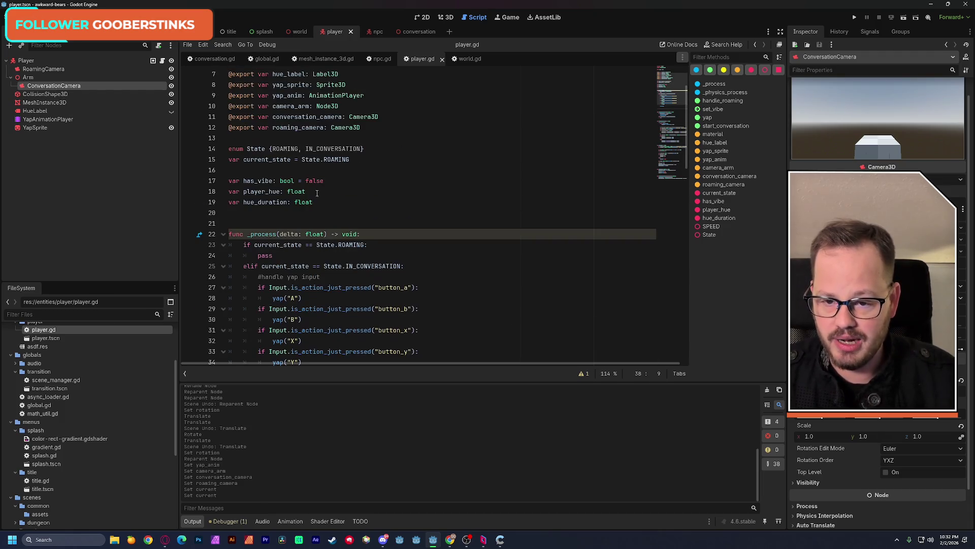
left_click(303, 108)
scroll(290, 203, "down", 3)
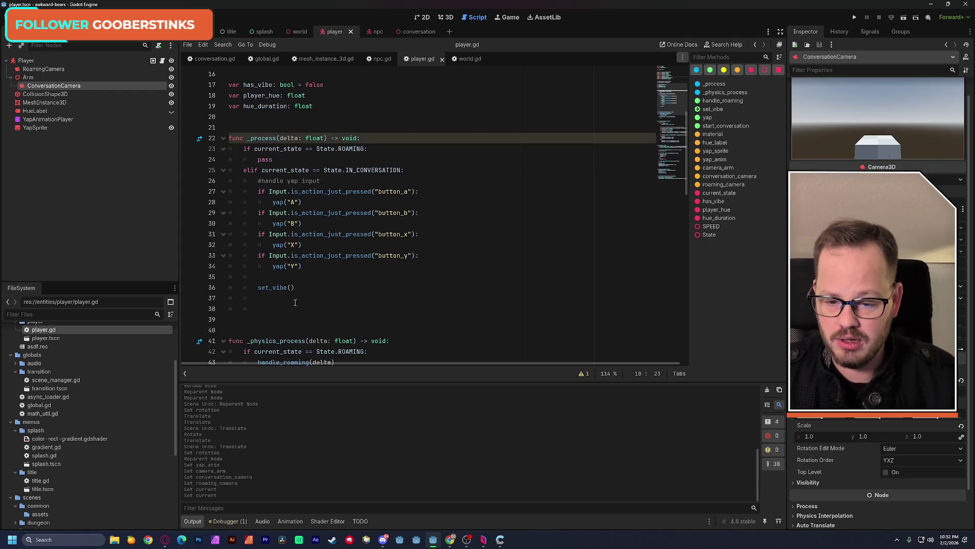
Step: Write camera_arm.position += Vector3.BACK * delta on line 38 and save the script
left_click(284, 309)
type("camera_arm.")
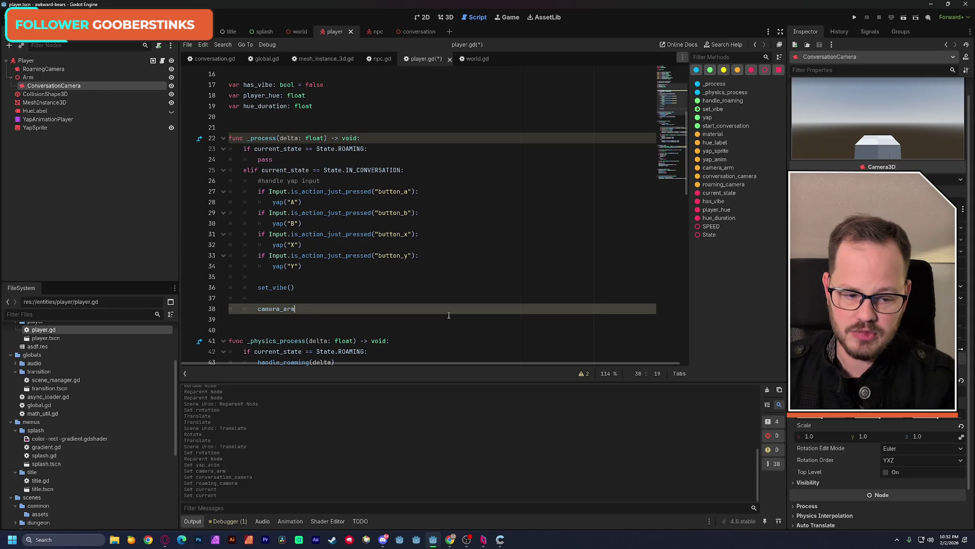
type("position +=")
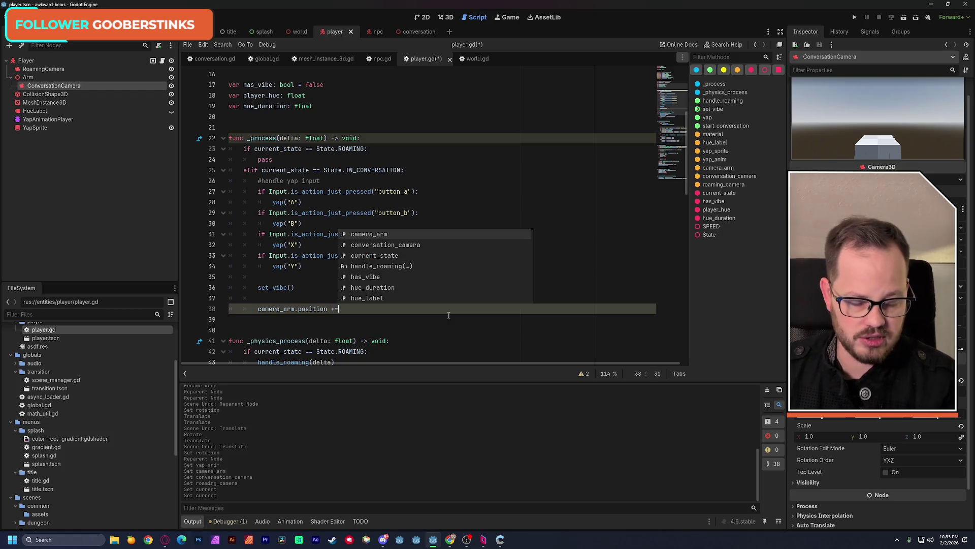
type(" vect")
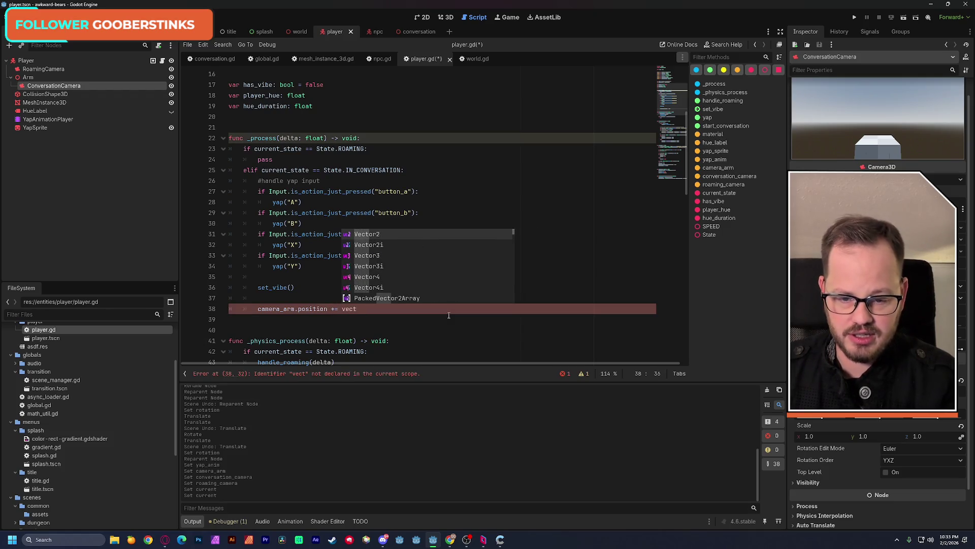
key("Down")
key("Down")
key("Return")
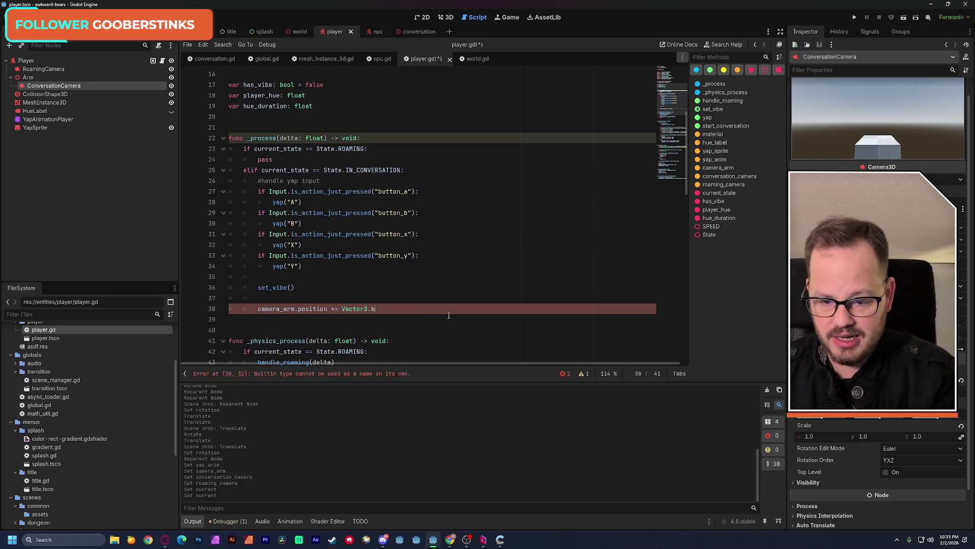
key("Return")
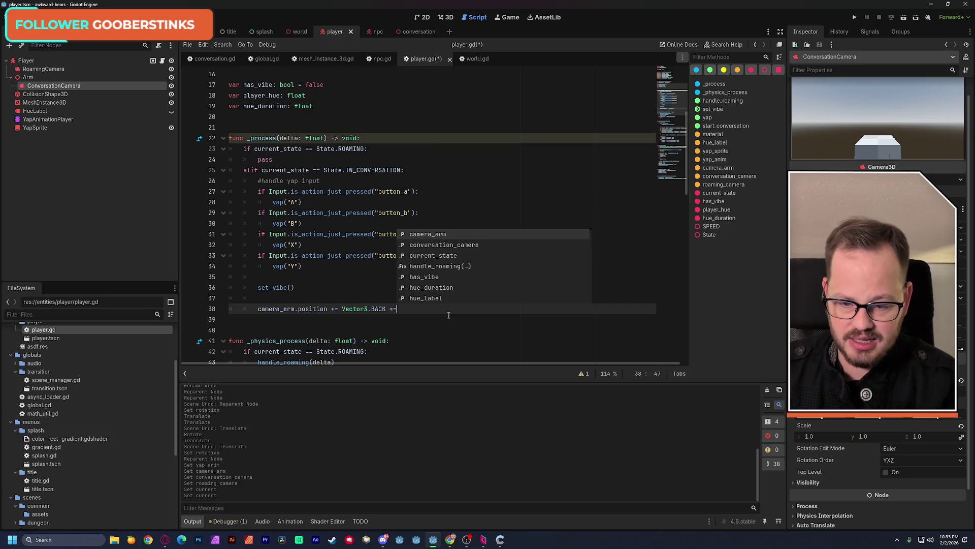
key("BackSpace")
key("BackSpace")
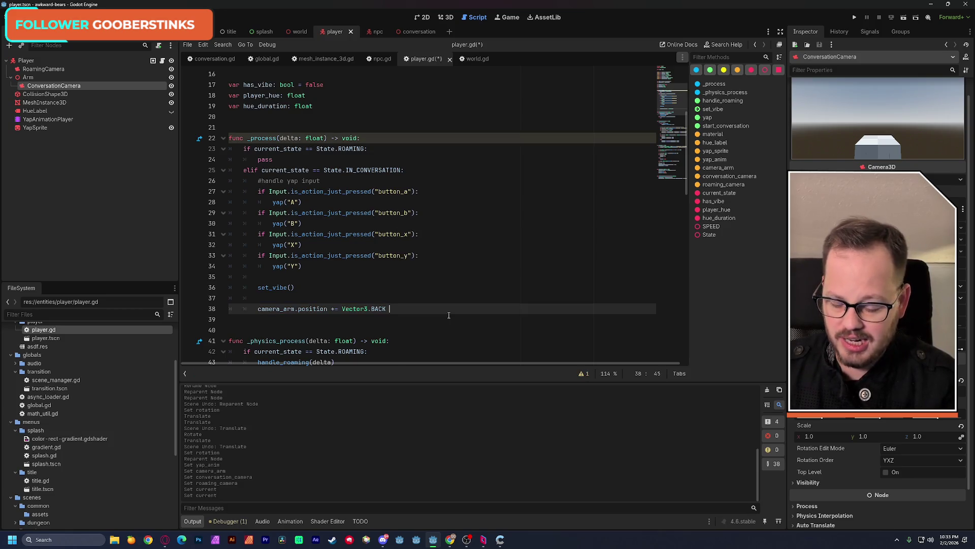
key("BackSpace")
type("del")
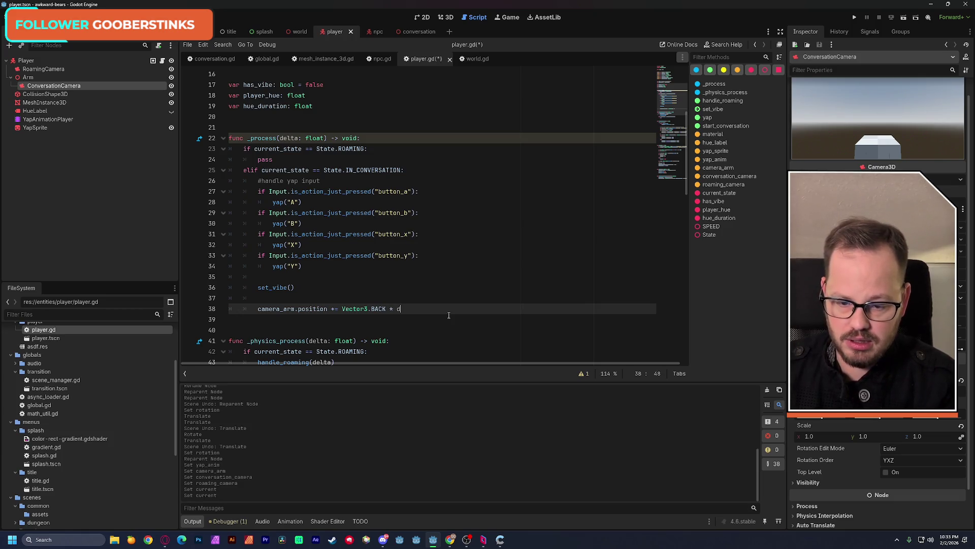
key("Return")
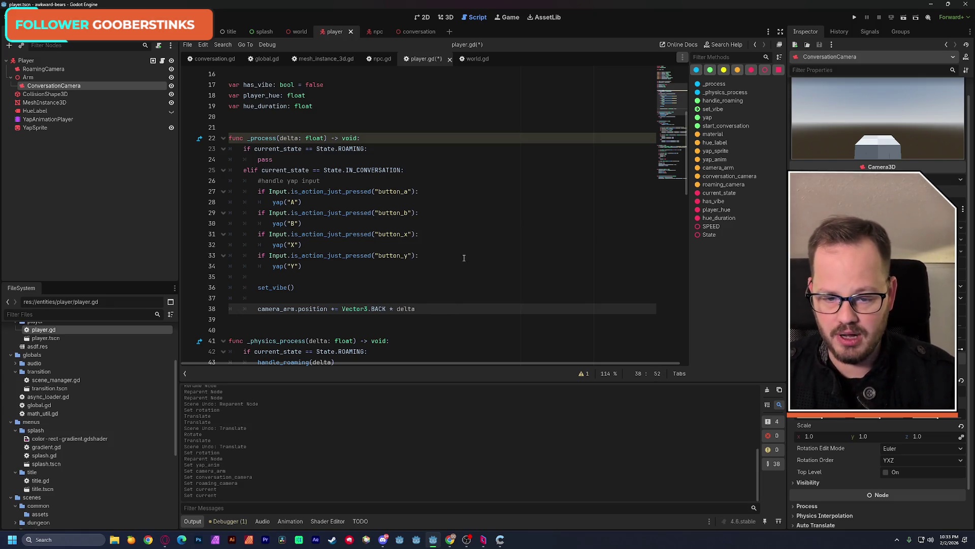
left_click(463, 257)
key("ctrl+s")
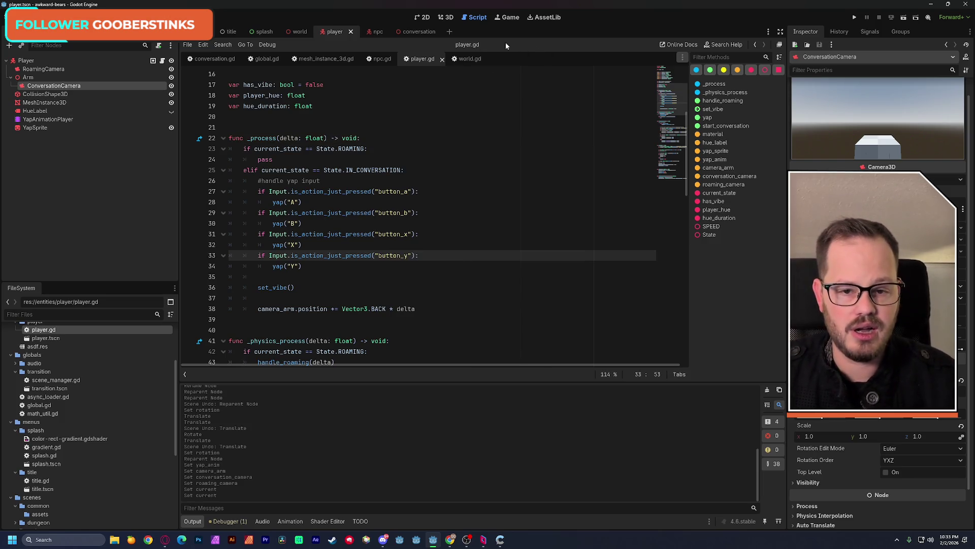
Step: Run the current scene to watch the camera arm move, then close the game window
left_click(447, 18)
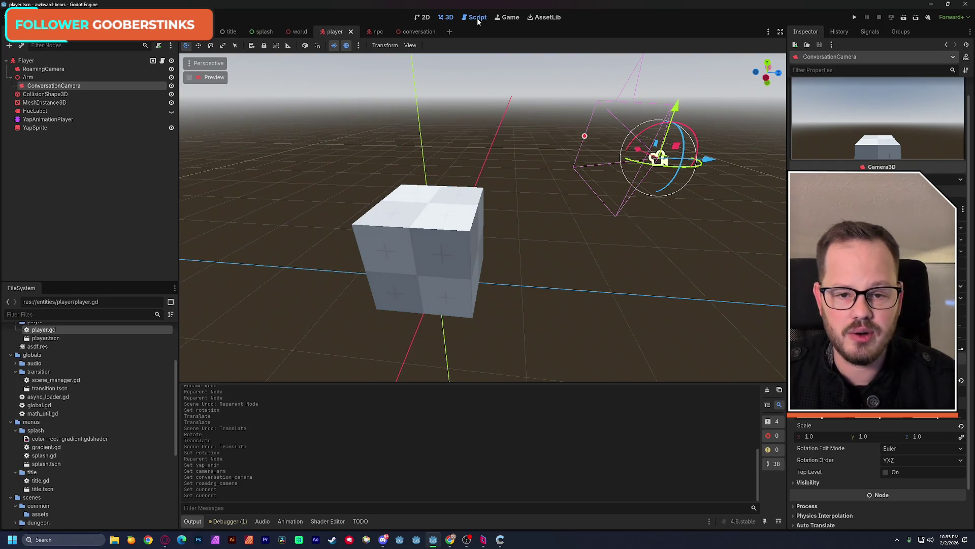
left_click(477, 17)
left_click(904, 17)
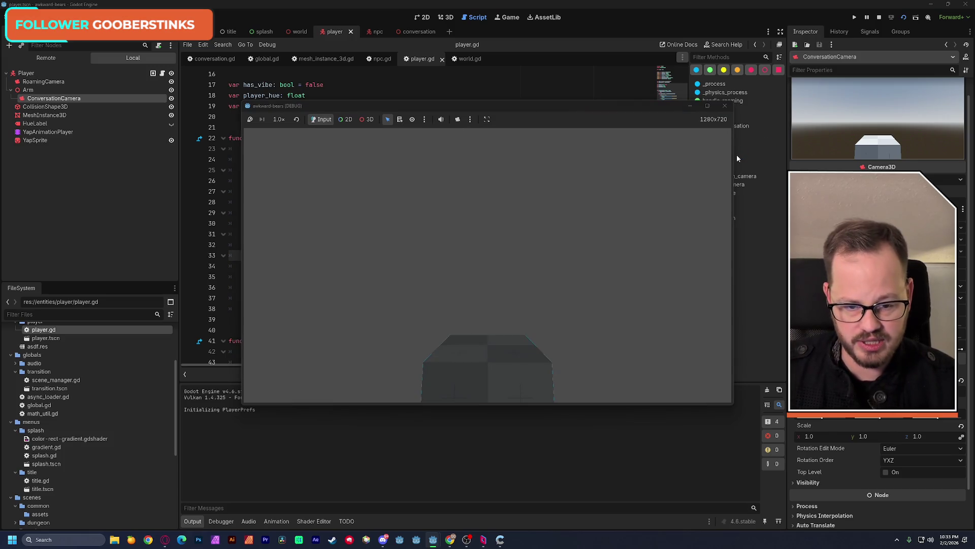
left_click(725, 106)
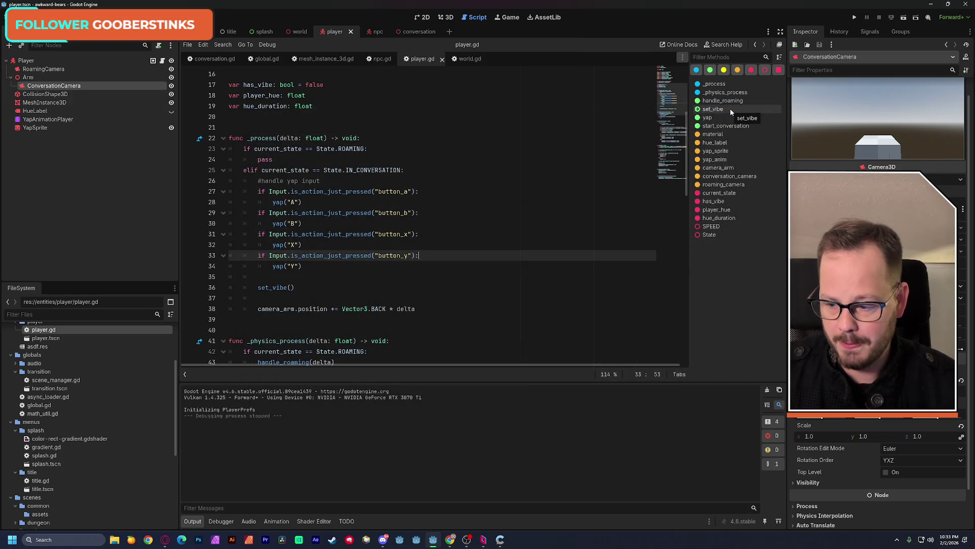
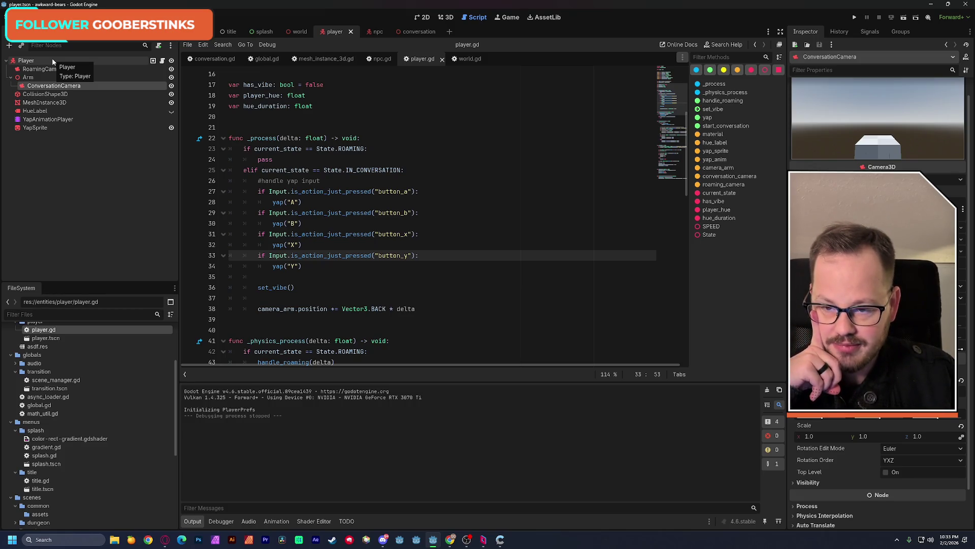
Step: Show the Player node's properties and look over the yap input code in player.gd
left_click(50, 61)
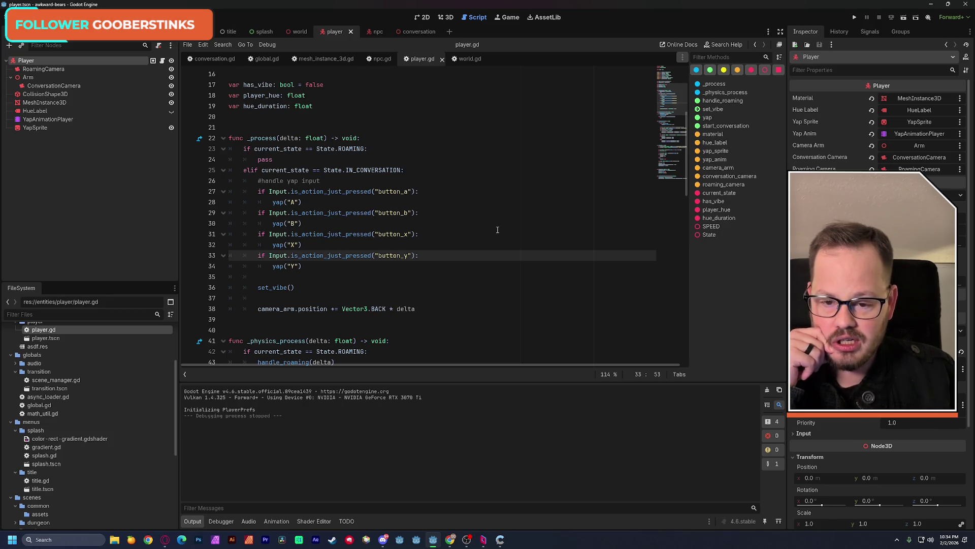
left_click_drag(310, 268, 406, 182)
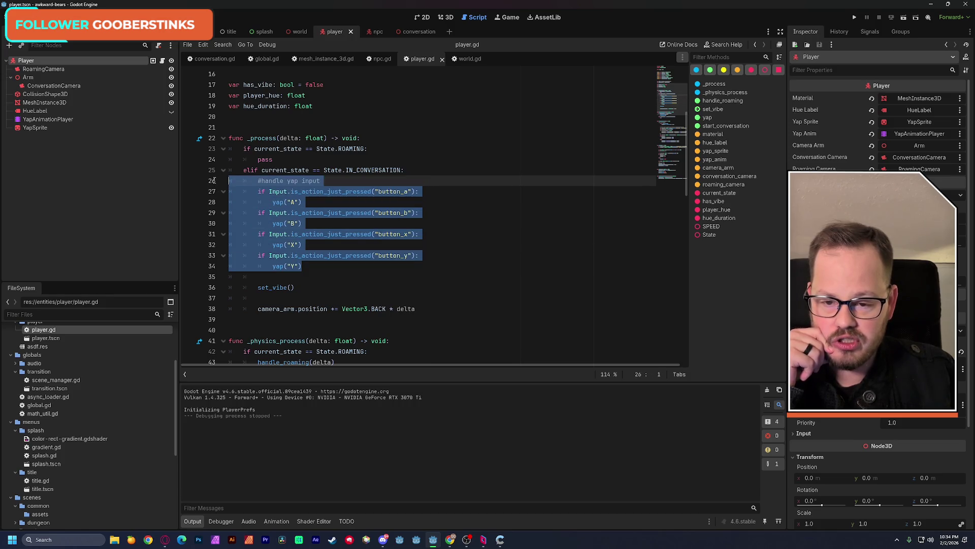
left_click(418, 170)
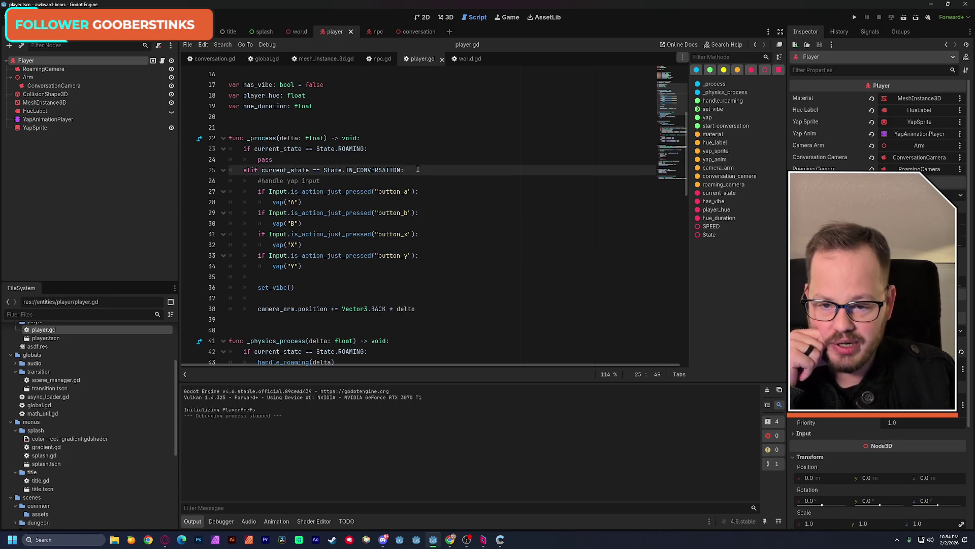
left_click(391, 138)
left_click(386, 116)
left_click(379, 127)
scroll(375, 152, "up", 2)
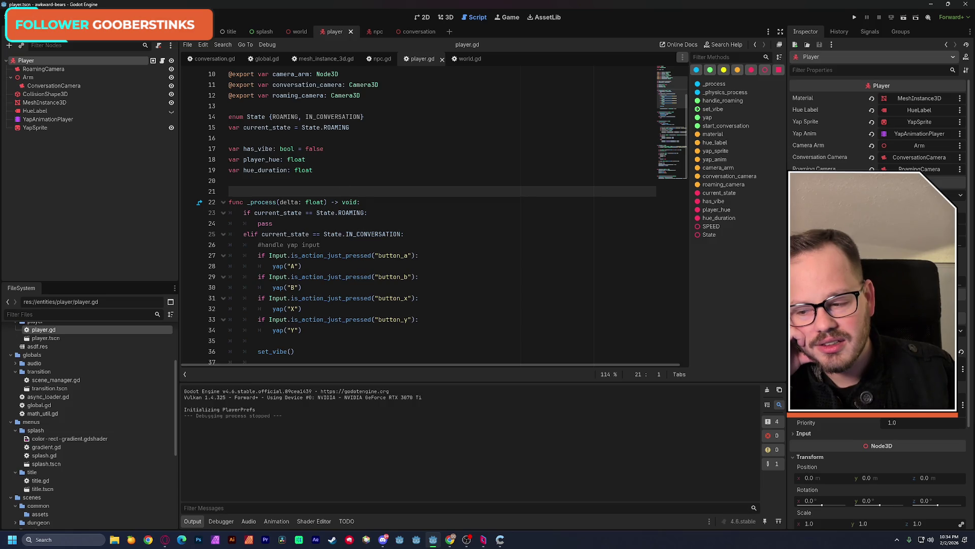
Step: Scroll up to player.gd's export variables, then switch to npc.gd for comparison
left_click(370, 117)
left_click(374, 127)
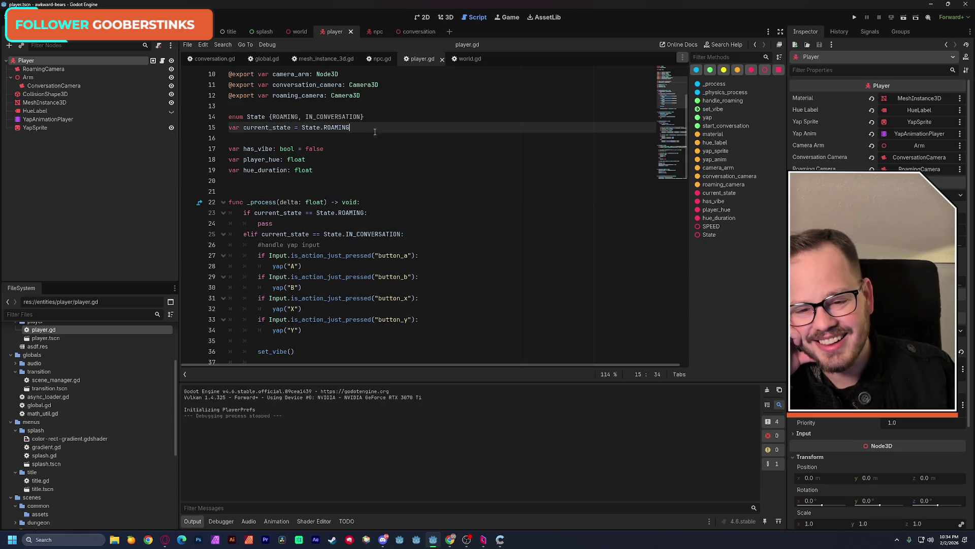
scroll(376, 142, "up", 1)
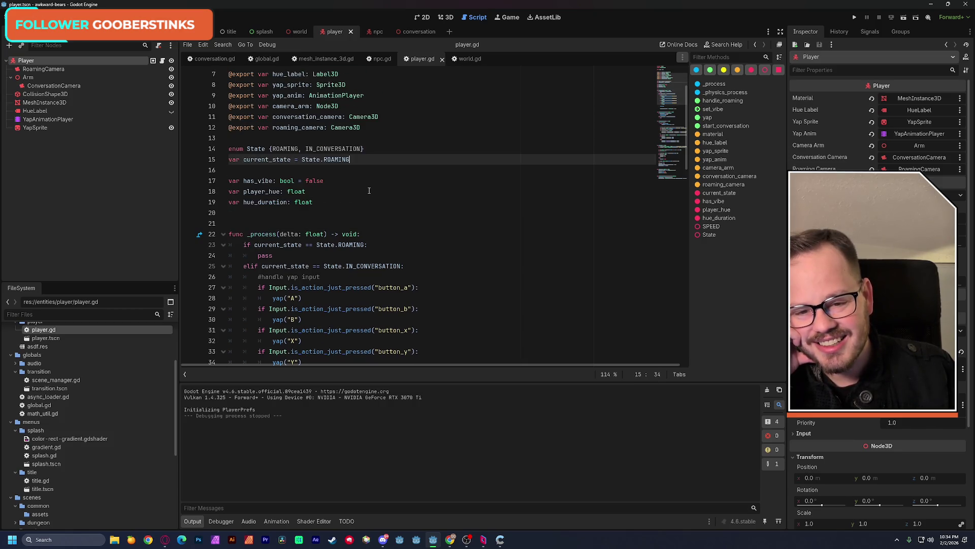
scroll(369, 190, "up", 1)
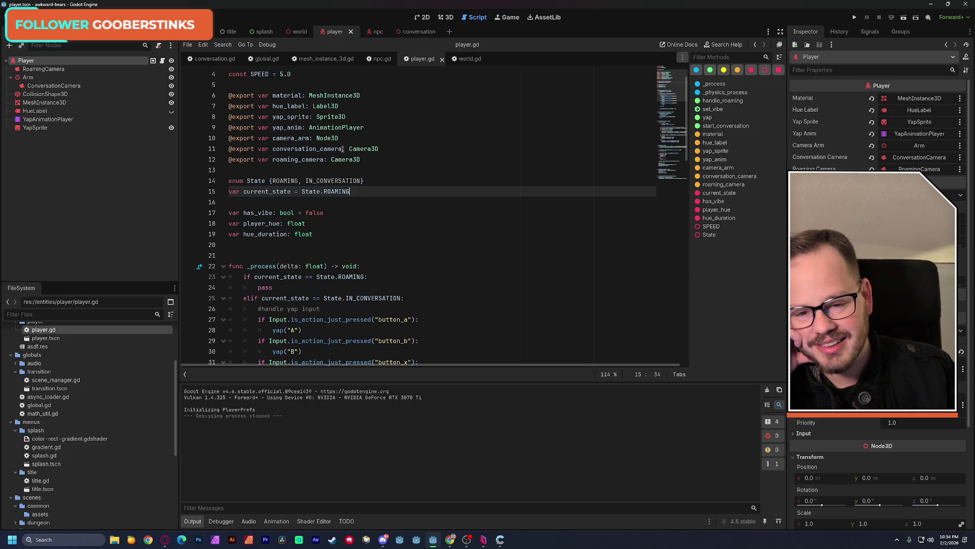
left_click(354, 96)
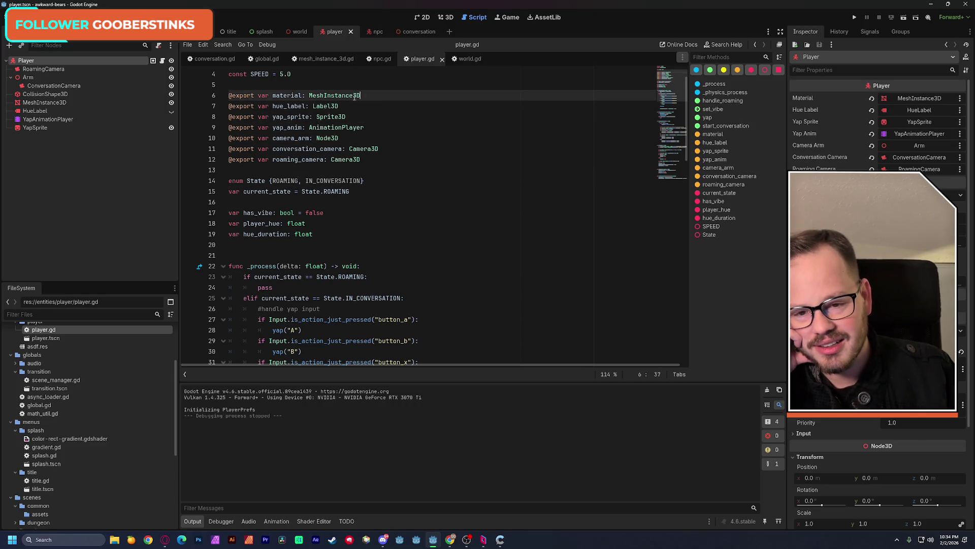
scroll(355, 96, "up", 1)
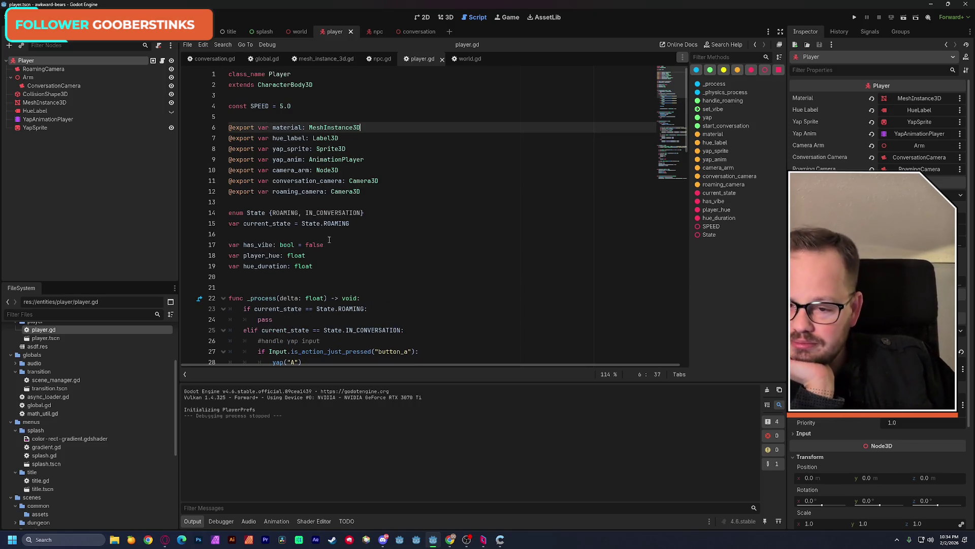
left_click(382, 59)
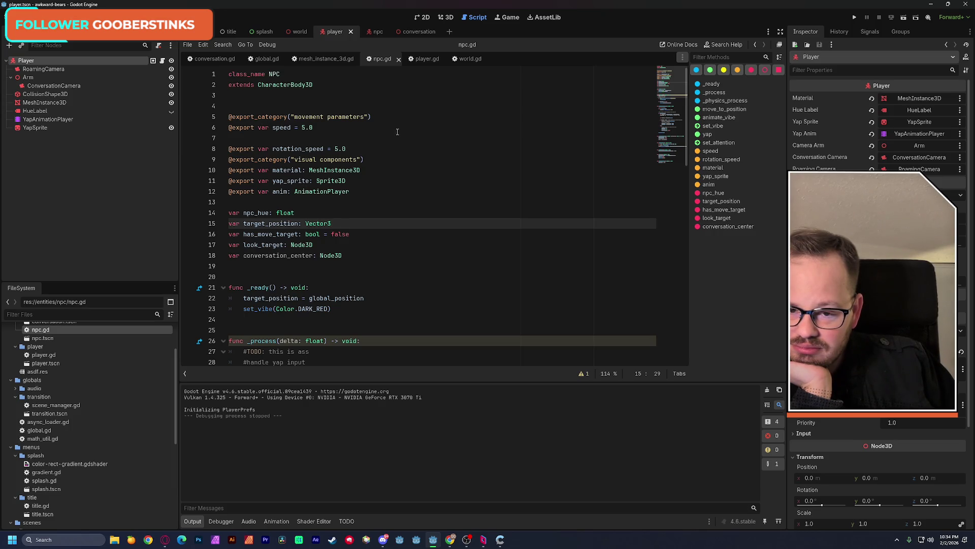
Step: Switch back from npc.gd to the player.gd script
left_click(421, 59)
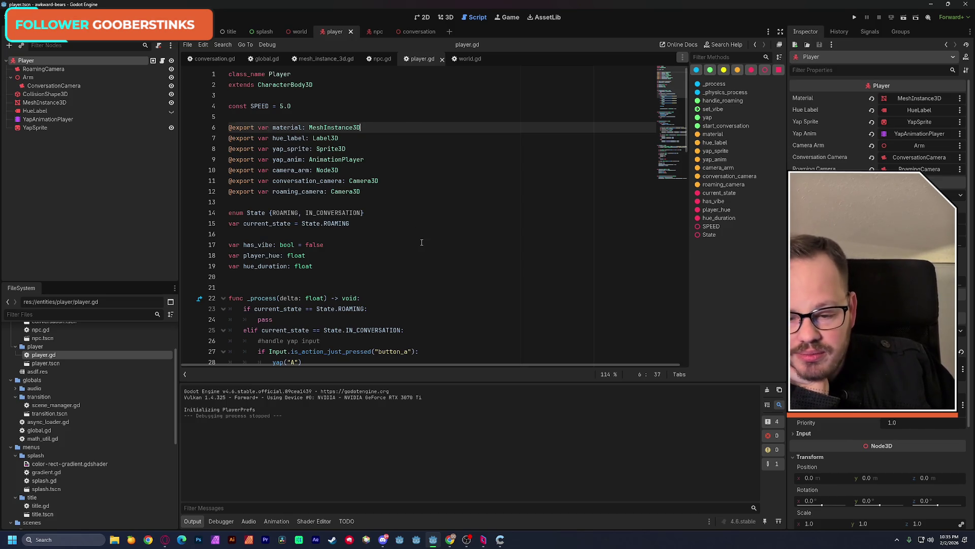
Step: Scroll down to handle_roaming in player.gd and highlight its uses
scroll(421, 242, "down", 3)
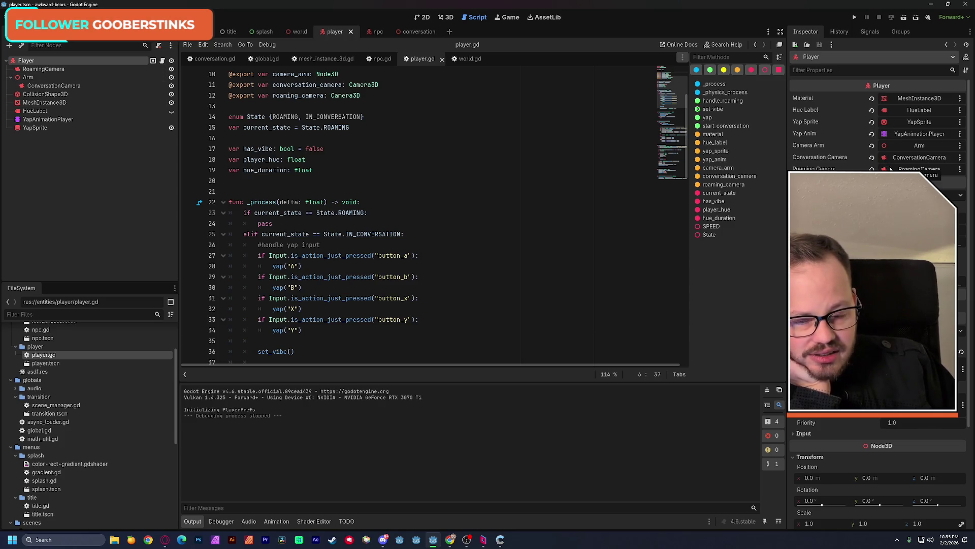
scroll(591, 284, "down", 8)
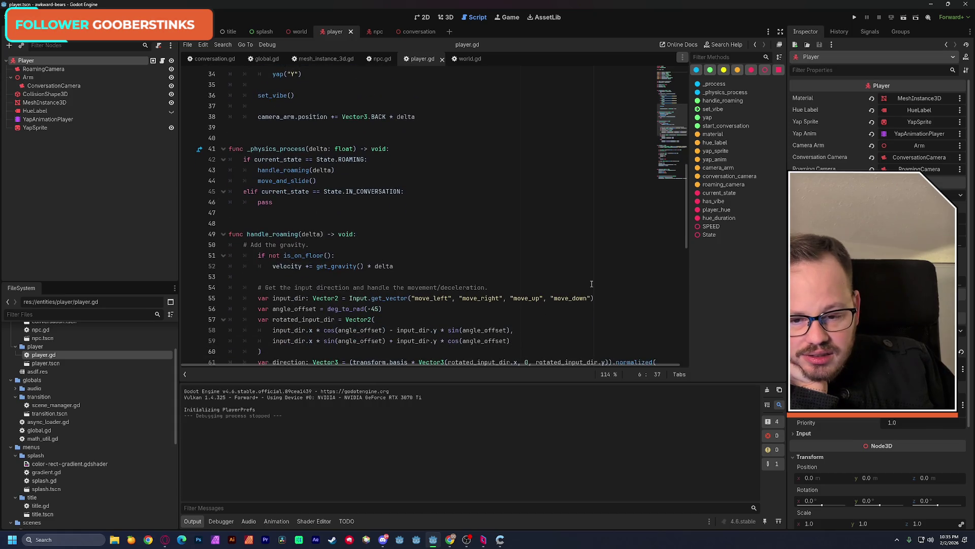
scroll(591, 285, "down", 2)
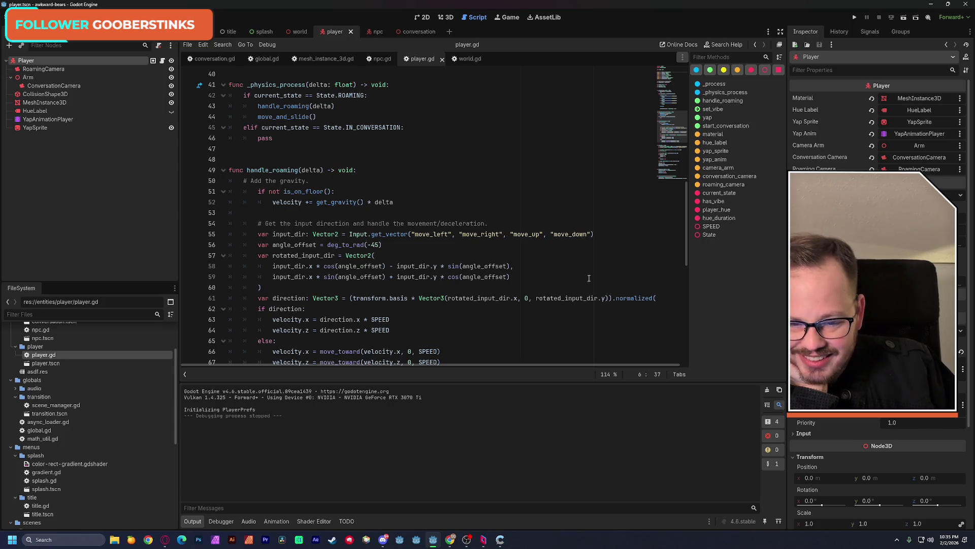
scroll(583, 279, "down", 1)
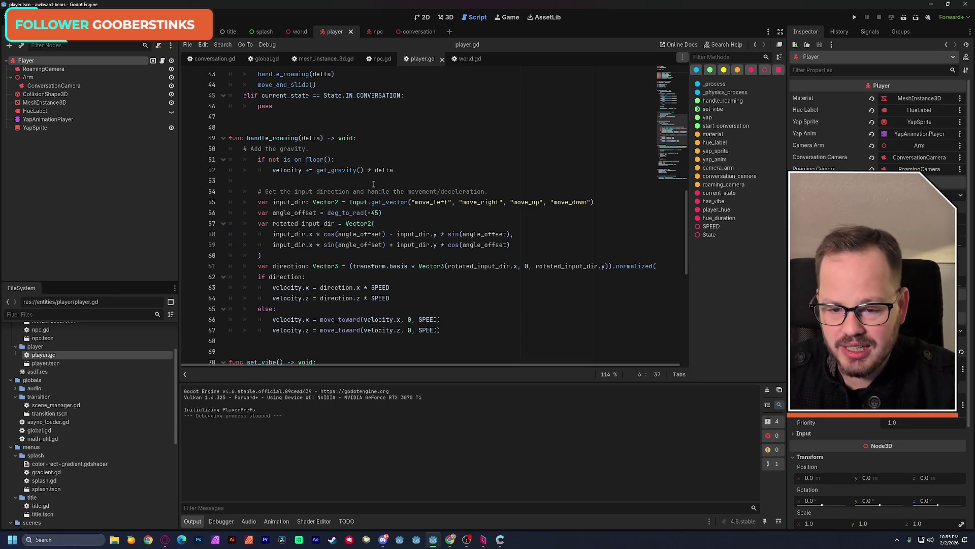
double_click(271, 138)
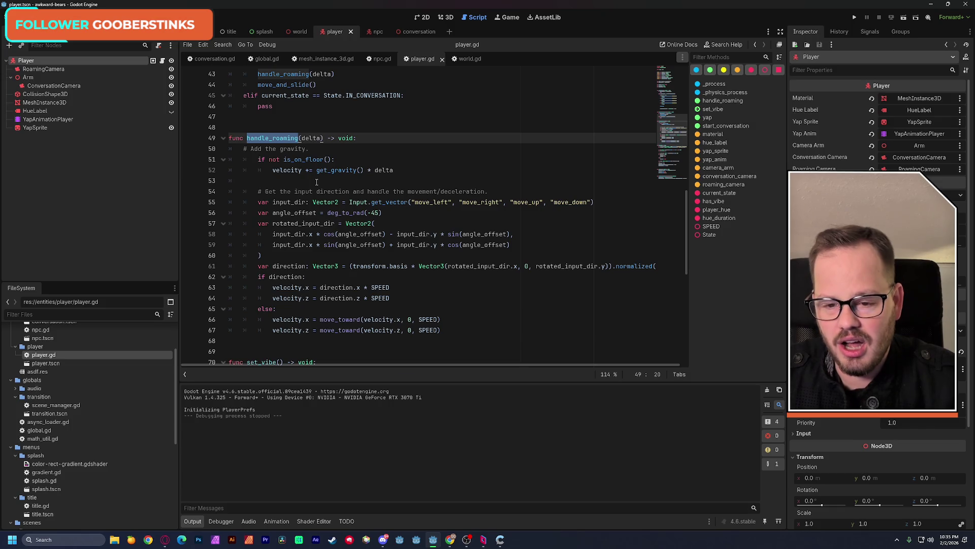
Step: Unindent lines 51–67 of the handle_roaming body by one level
scroll(316, 182, "down", 1)
mouse_move(257, 127)
left_mouse_down()
mouse_move(458, 243)
mouse_move(472, 298)
left_mouse_up()
key("shift+Tab")
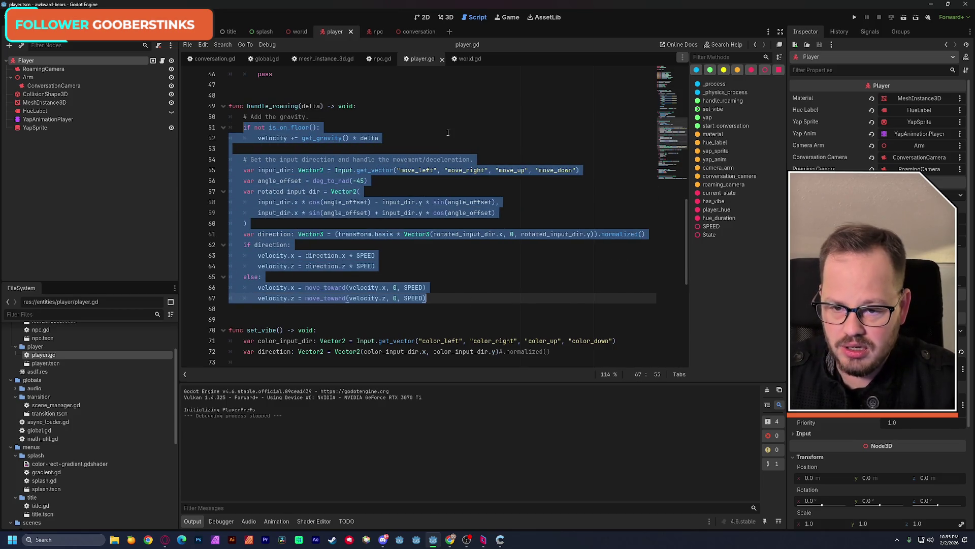
left_click(431, 127)
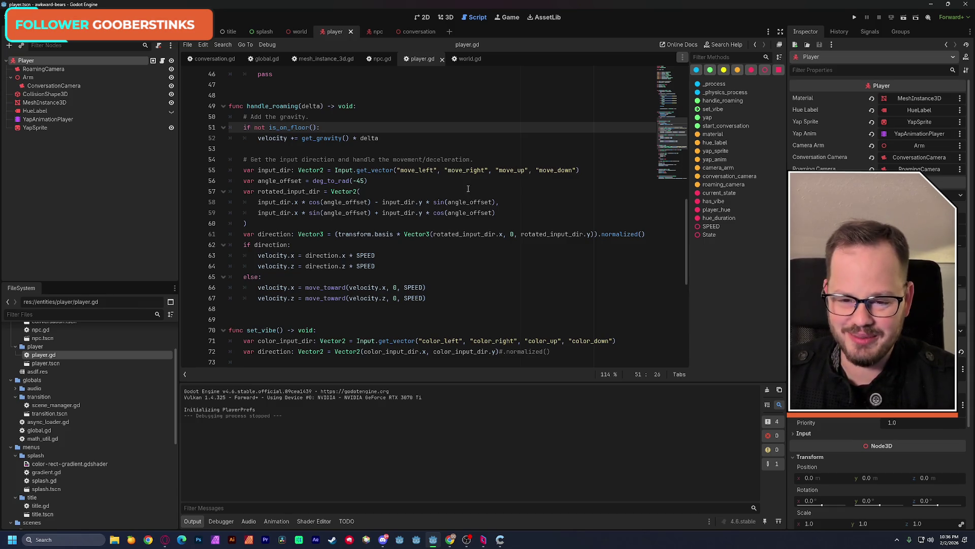
scroll(468, 189, "up", 2)
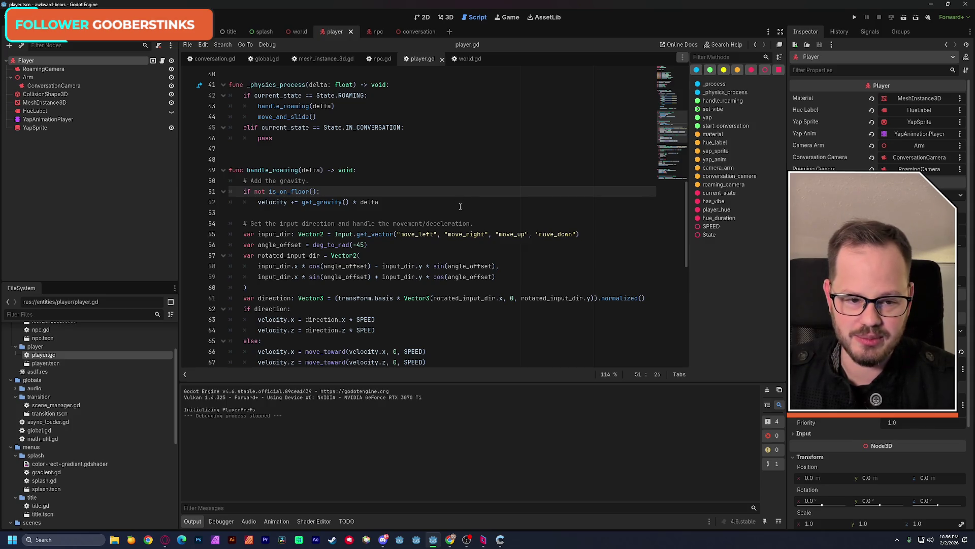
scroll(668, 116, "up", 4)
scroll(668, 116, "up", 8)
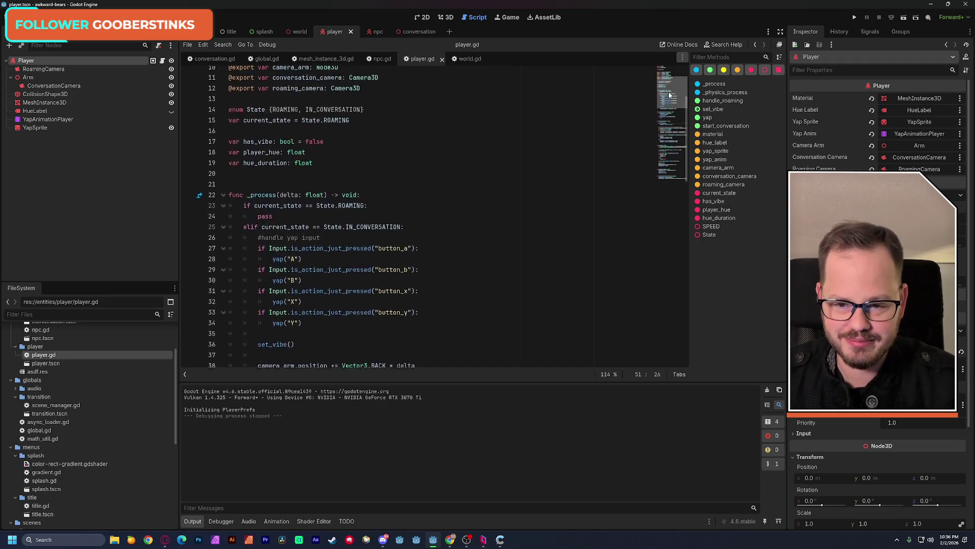
scroll(669, 84, "up", 2)
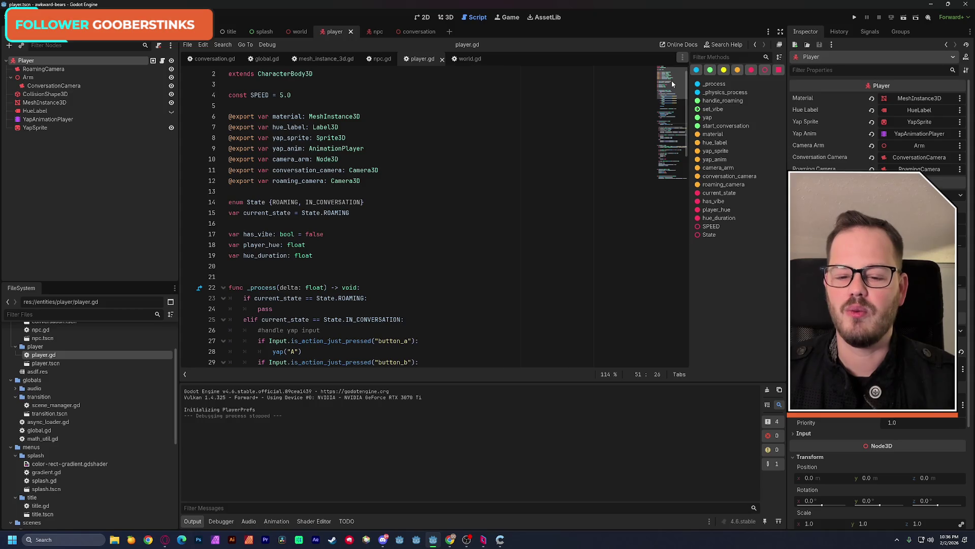
scroll(525, 168, "down", 6)
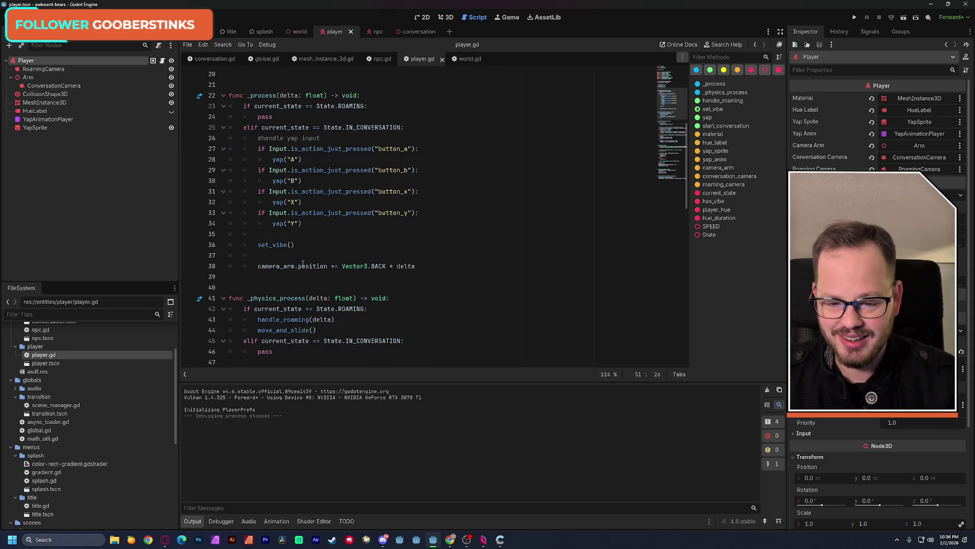
Step: Rewrite line 38 to camera_arm.position -= Vector3.FORWARD with '* 100' appended
double_click(277, 265)
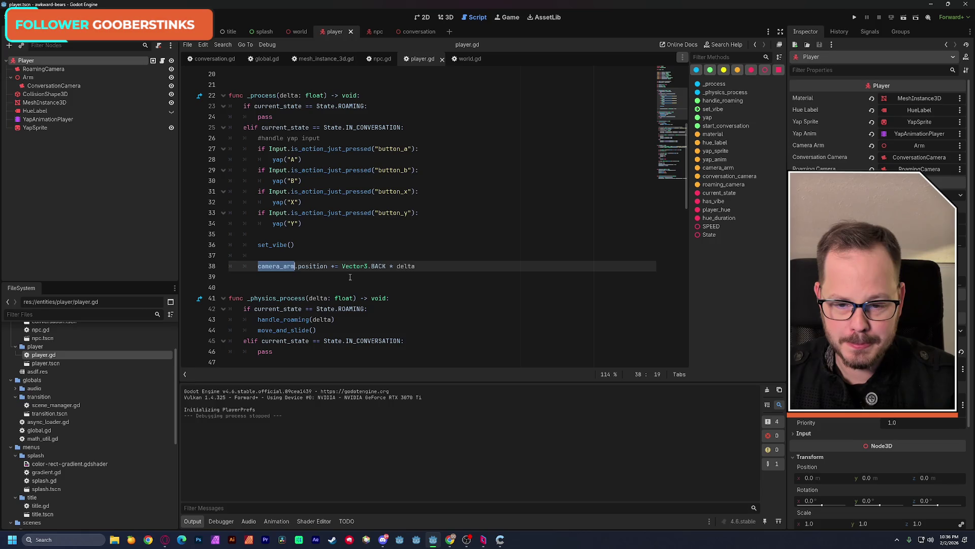
mouse_move(298, 271)
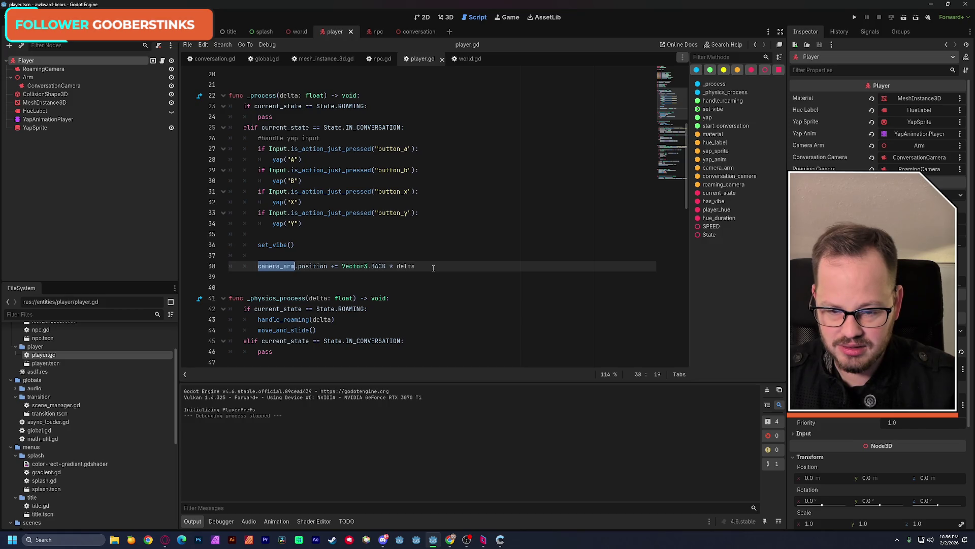
left_click(331, 266)
key("Delete")
type("-")
double_click(378, 266)
type("FORWARD")
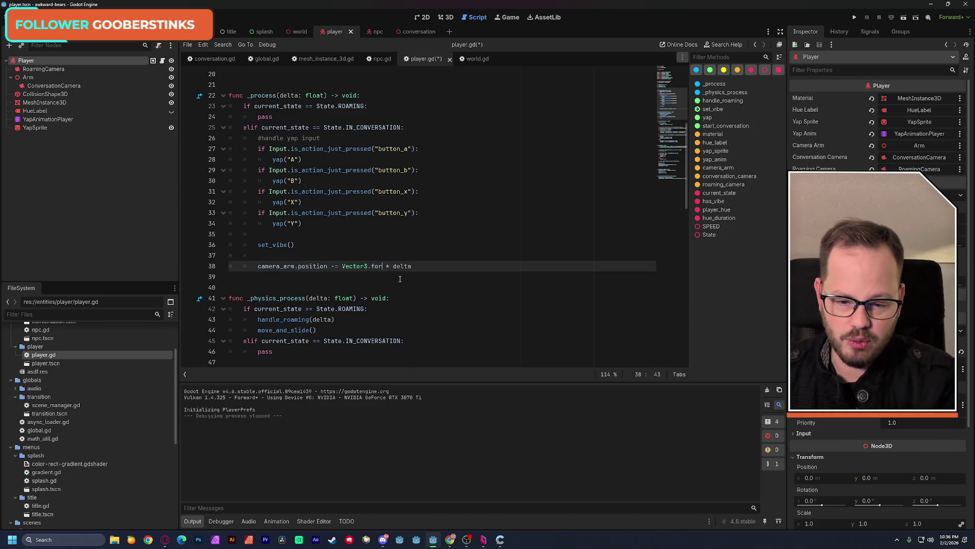
left_click(431, 266)
type("* 100")
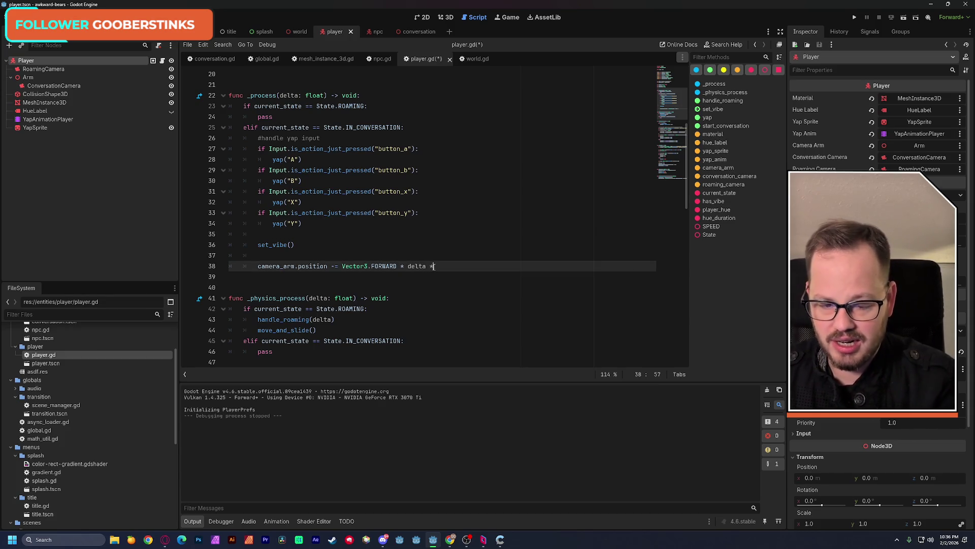
Step: Save player.gd and run the current scene with F6
left_click(477, 224)
key("ctrl+s")
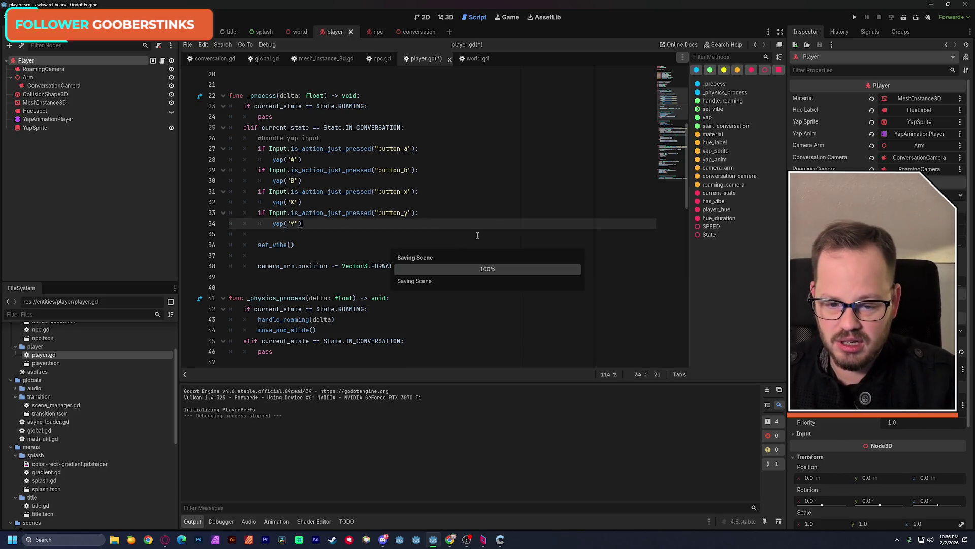
key("F6")
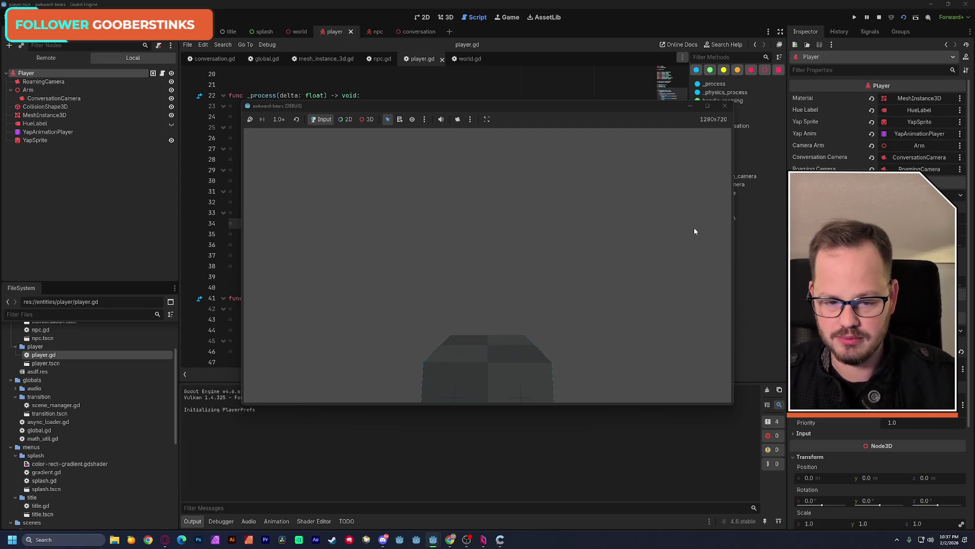
Step: Close the debug game window and switch to the world scene
left_click(725, 106)
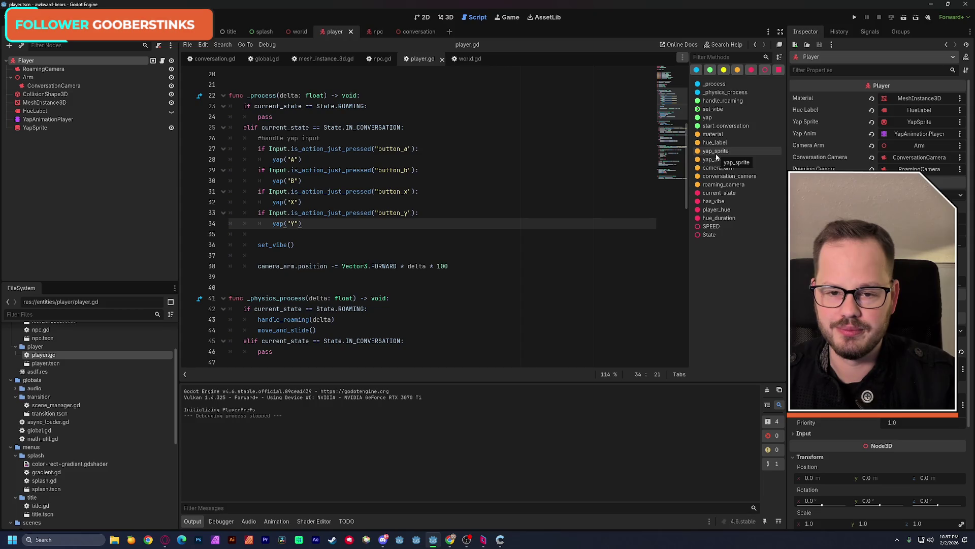
left_click(303, 33)
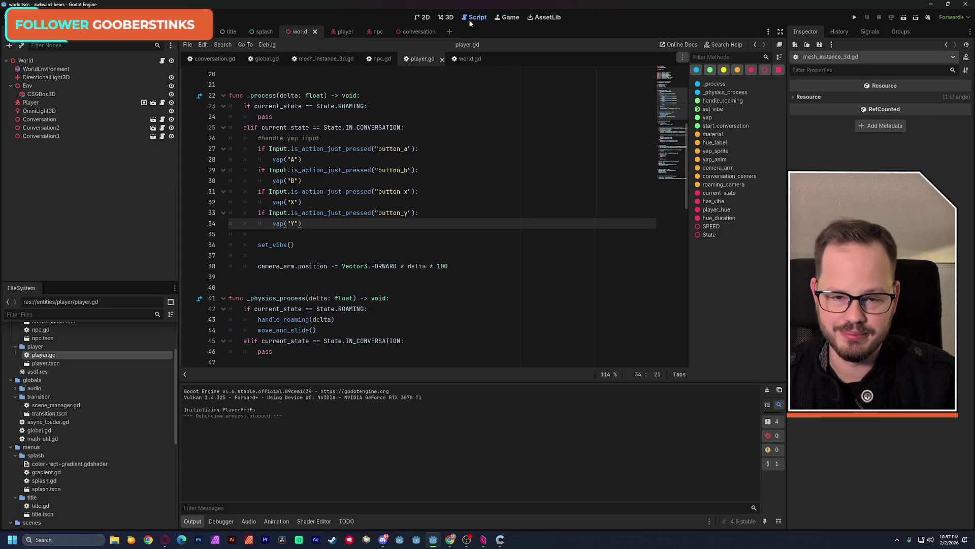
Step: Test-run the world scene, then stop the game
left_click(902, 17)
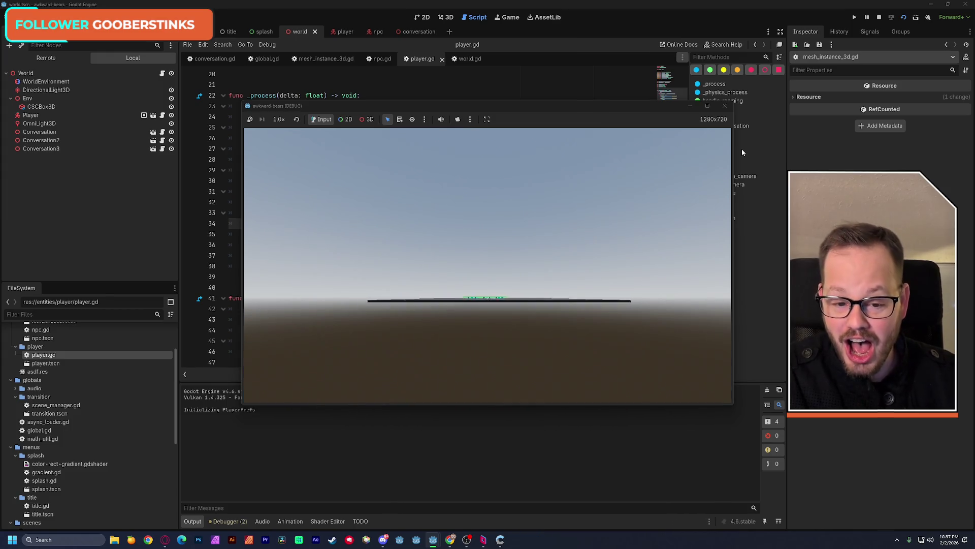
left_click(724, 105)
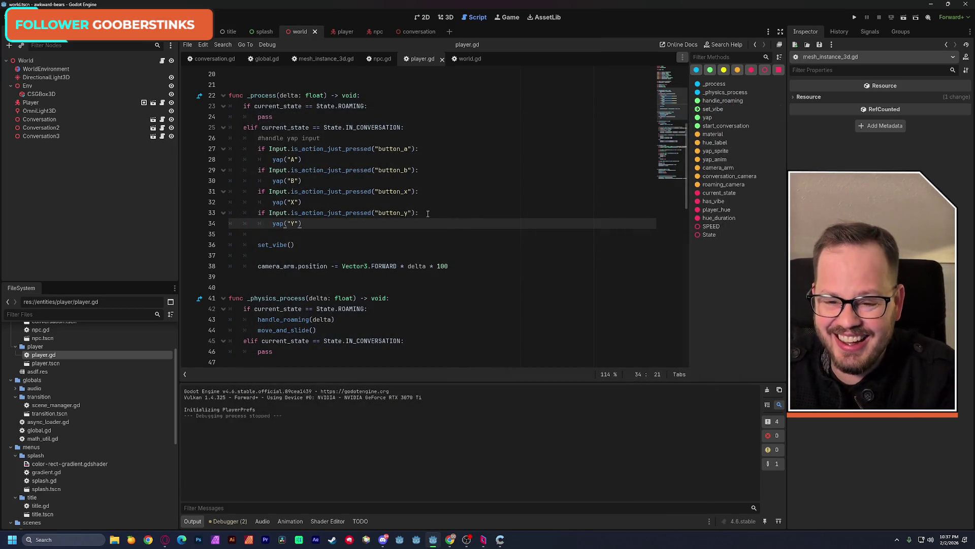
Step: Delete the ' * 100' multiplier from line 38 and save player.gd
left_click_drag(257, 266, 451, 263)
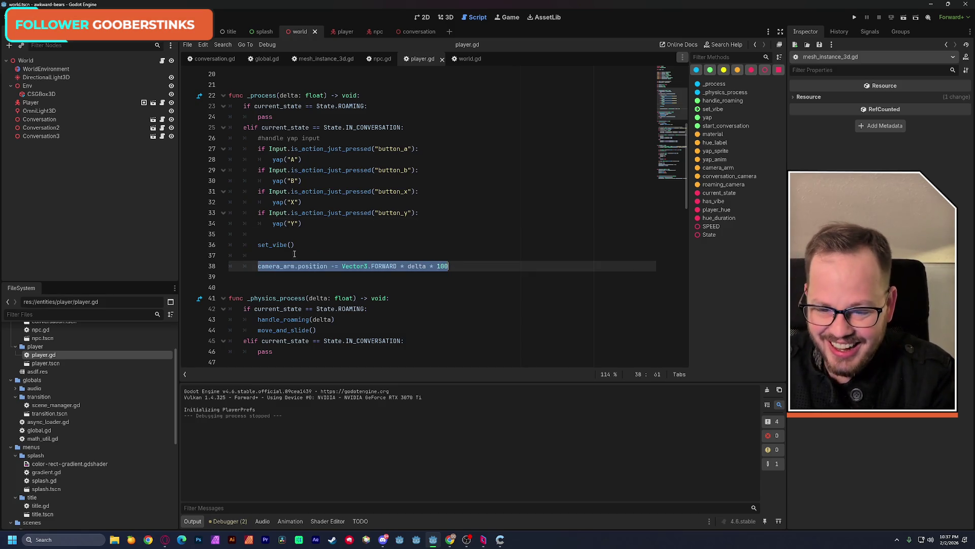
left_click(262, 266)
key("shift+Tab")
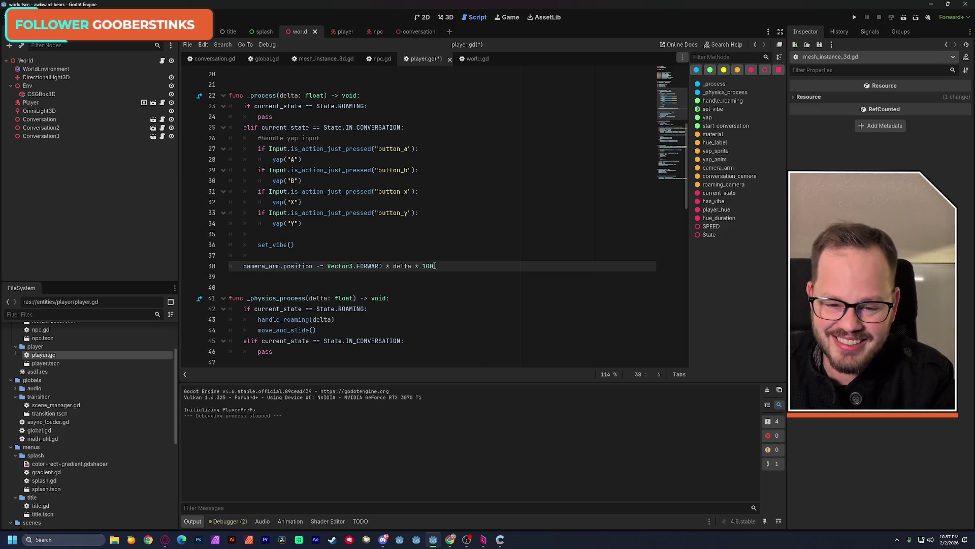
left_click_drag(434, 266, 413, 266)
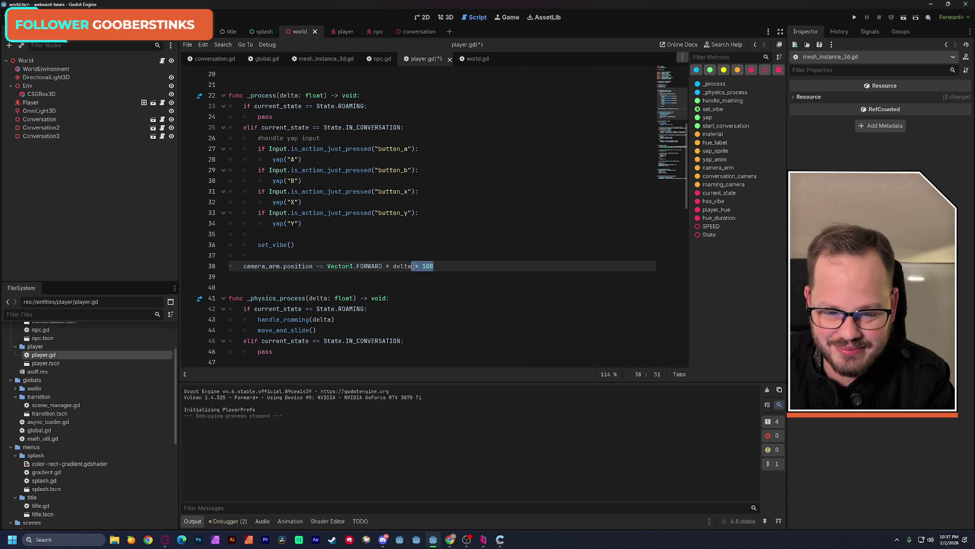
key("BackSpace")
key("ctrl+s")
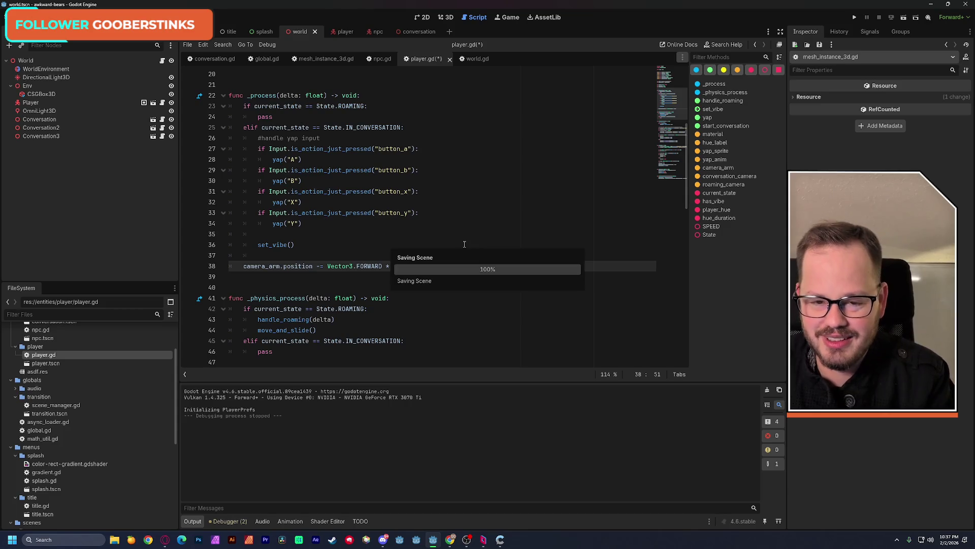
Step: Switch to the player scene, leaving line 38's indentation as it was saved
left_click(346, 32)
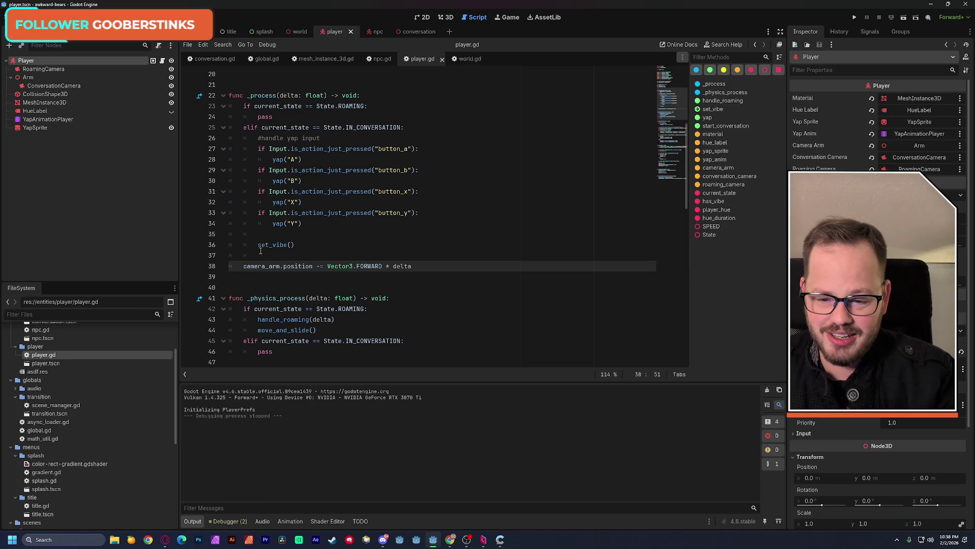
key("Tab")
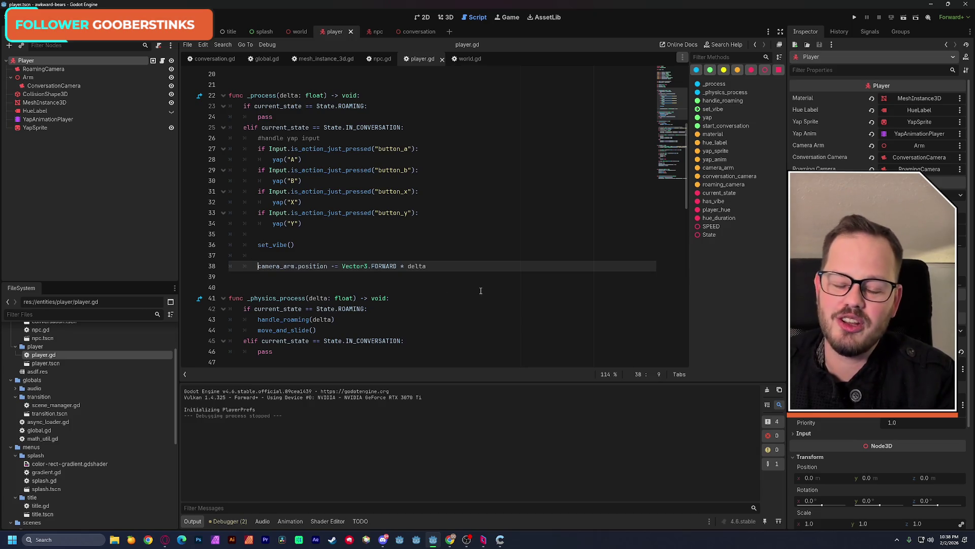
key("BackSpace")
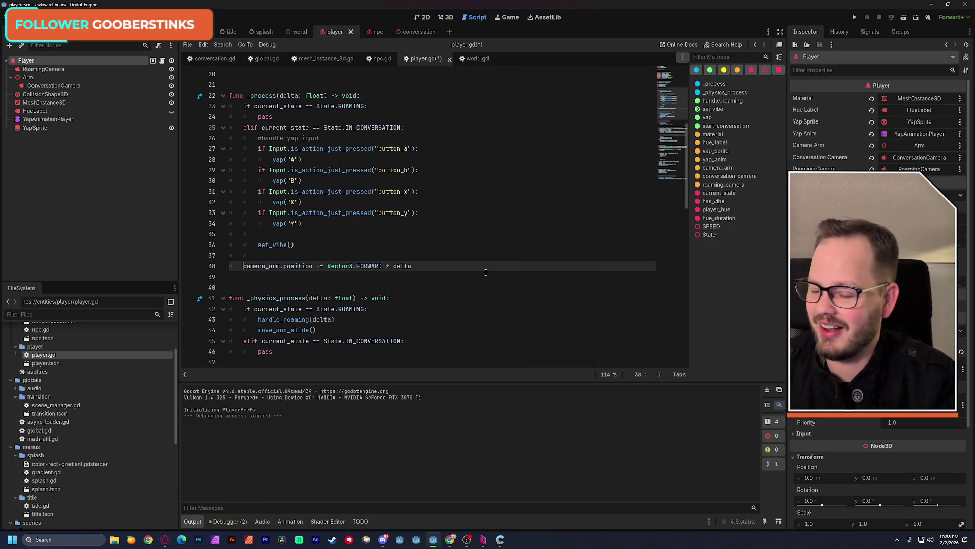
scroll(378, 269, "up", 4, "ctrl")
scroll(379, 269, "up", 1, "ctrl")
scroll(378, 269, "down", 5)
scroll(376, 265, "up", 1)
scroll(376, 265, "up", 1)
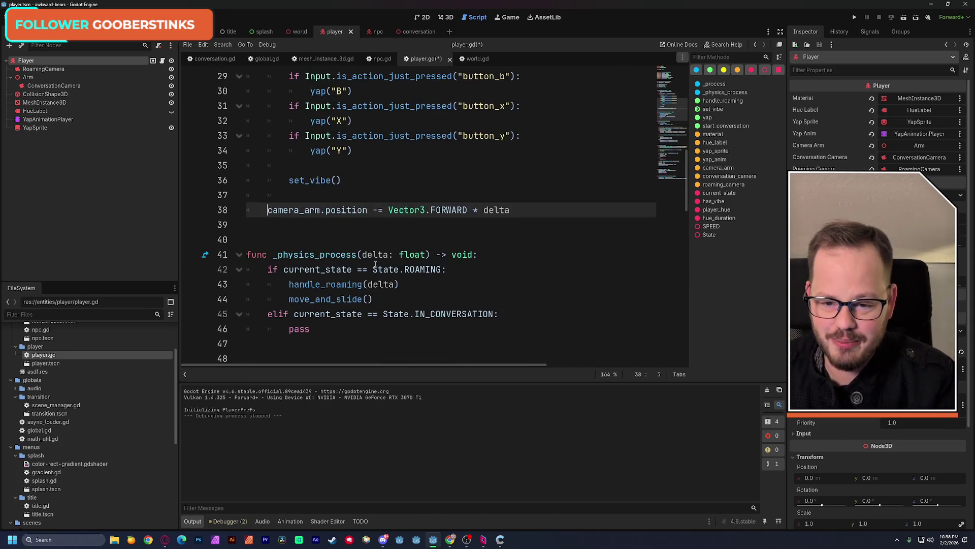
key("Tab")
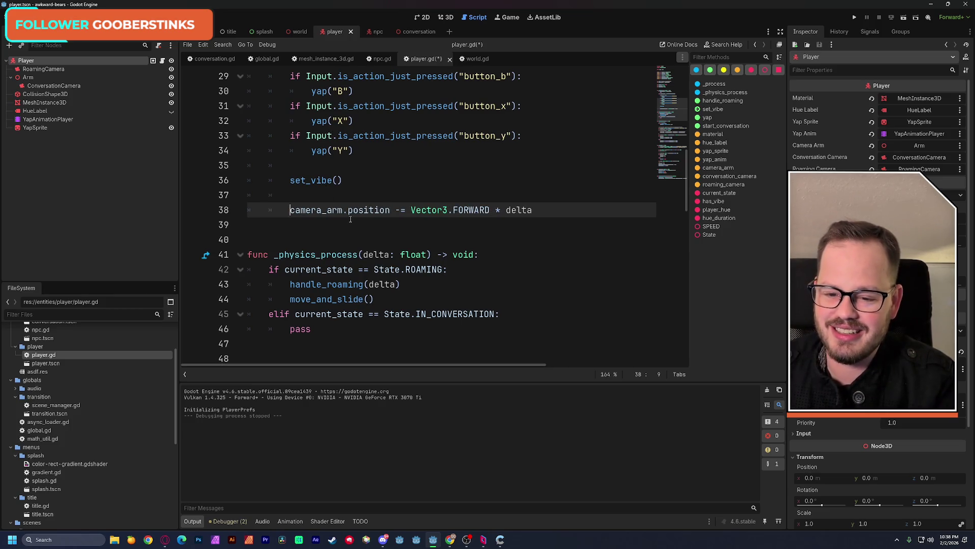
key("ctrl+z")
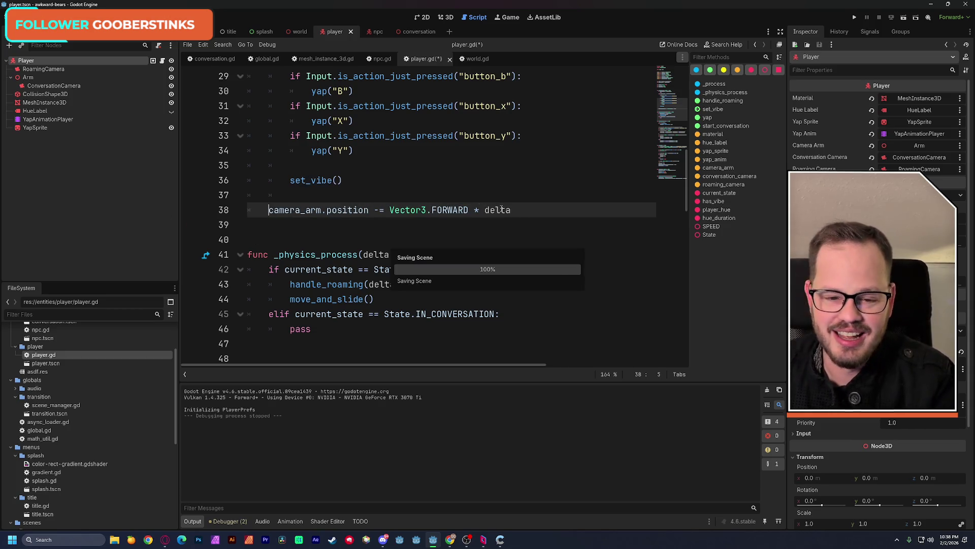
scroll(424, 207, "down", 5, "ctrl")
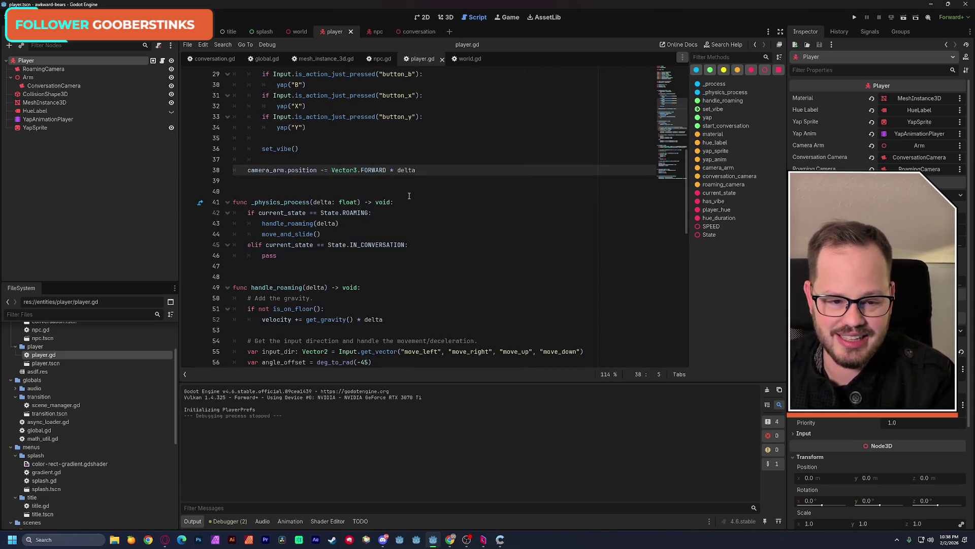
scroll(409, 195, "up", 5)
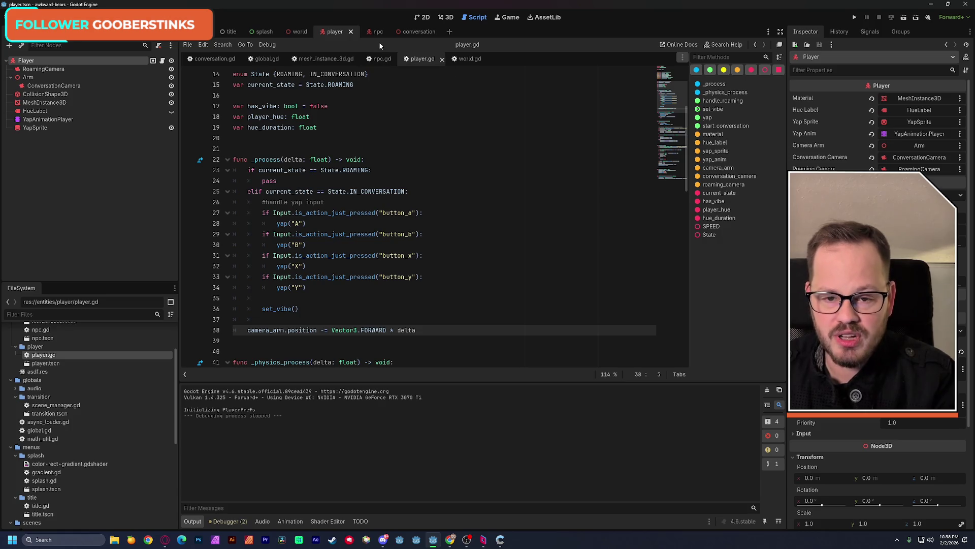
Step: Test-run the game again, stop it, and show the player scene in 3D
left_click(855, 17)
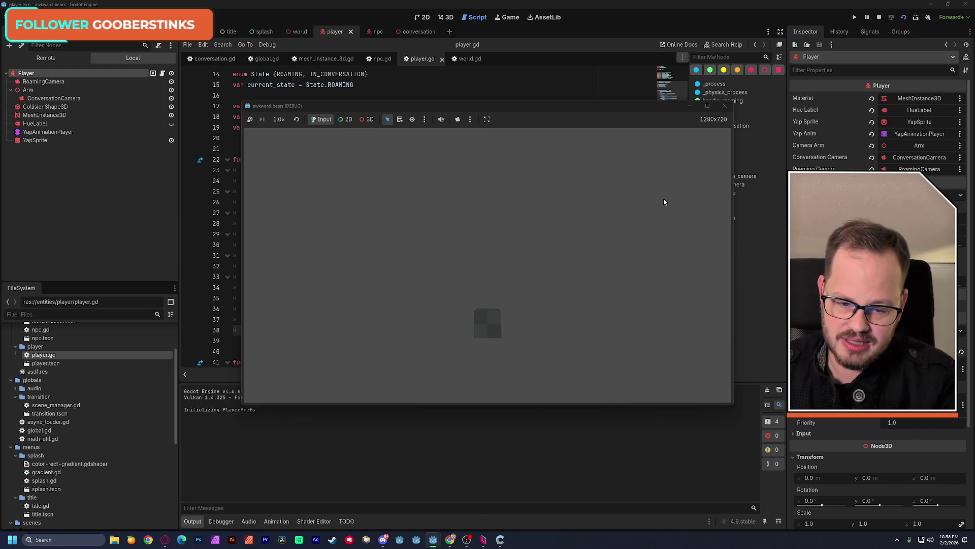
left_click(725, 106)
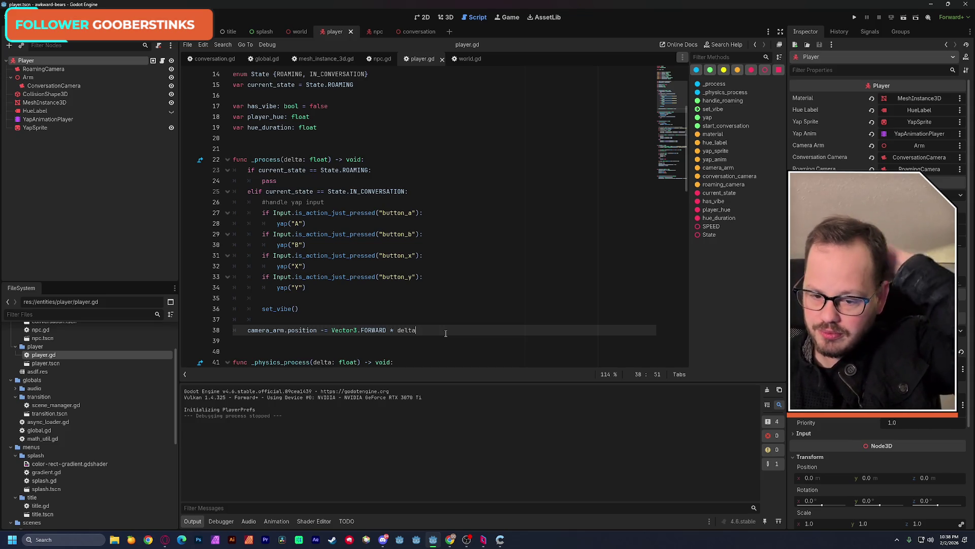
left_click(446, 17)
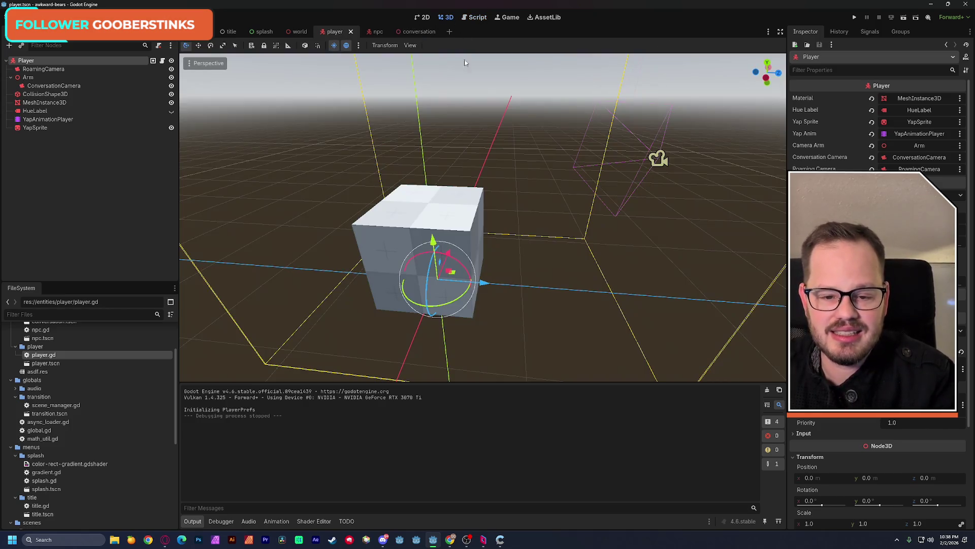
Step: Add a SpringArm3D child node under Player
left_click(9, 158)
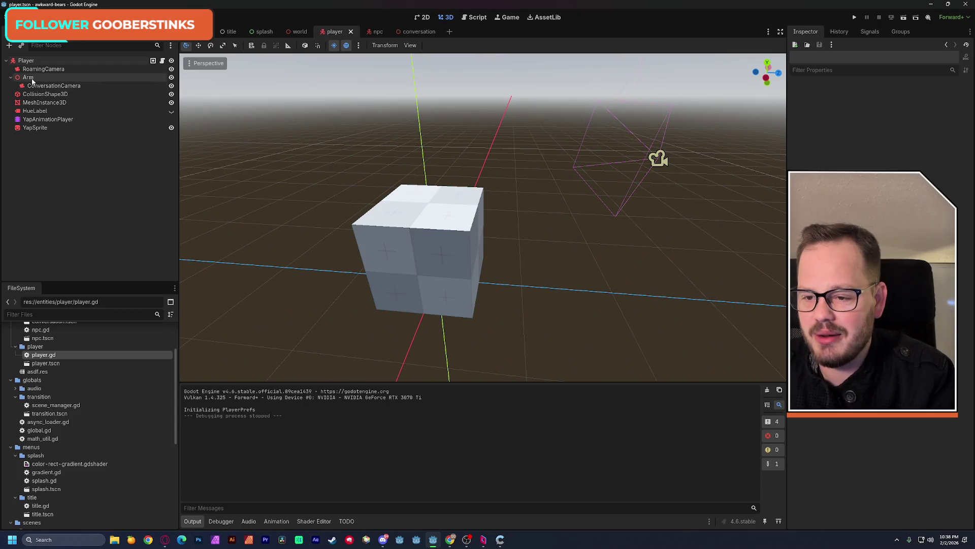
left_click(26, 60)
key("ctrl+a")
type("arm")
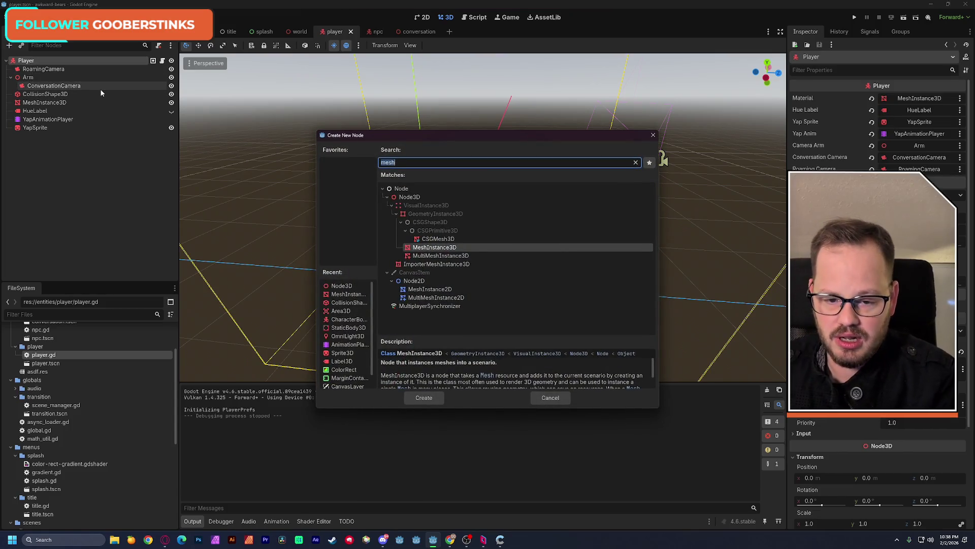
double_click(426, 329)
Step: Delete the old Arm node and put ConversationCamera directly under Player beside SpringArm3D
left_click_drag(30, 136, 41, 79)
left_click(28, 94)
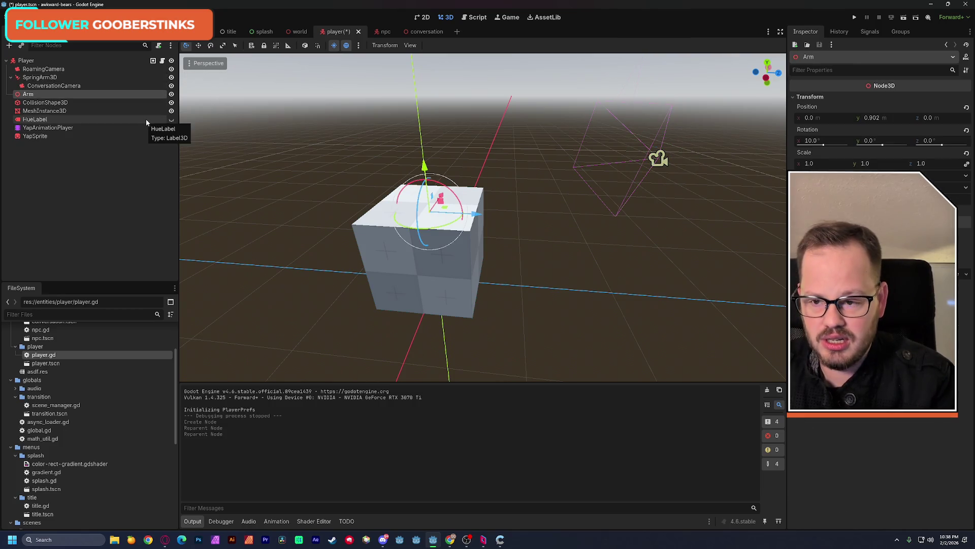
key("Delete")
key("Return")
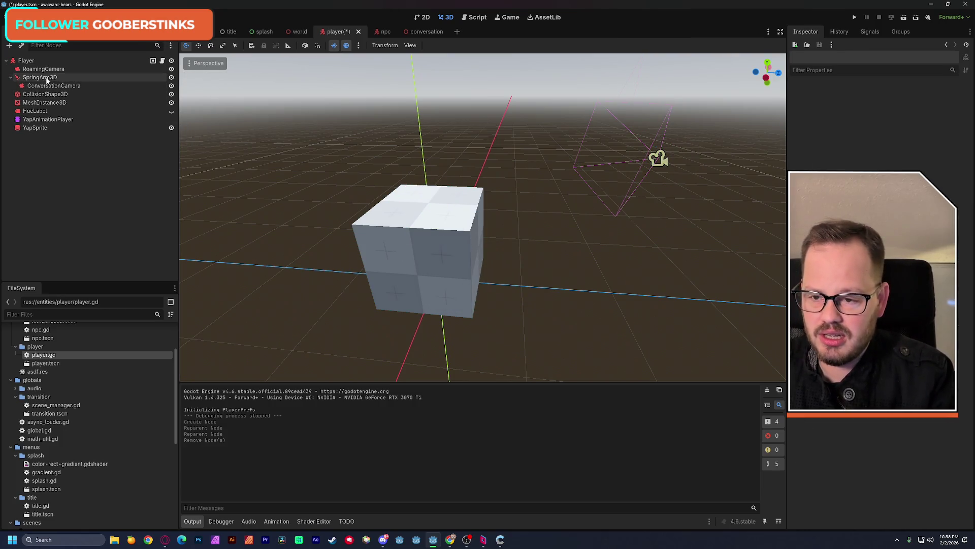
left_click(51, 77)
left_click_drag(48, 85, 49, 89)
left_click(39, 77)
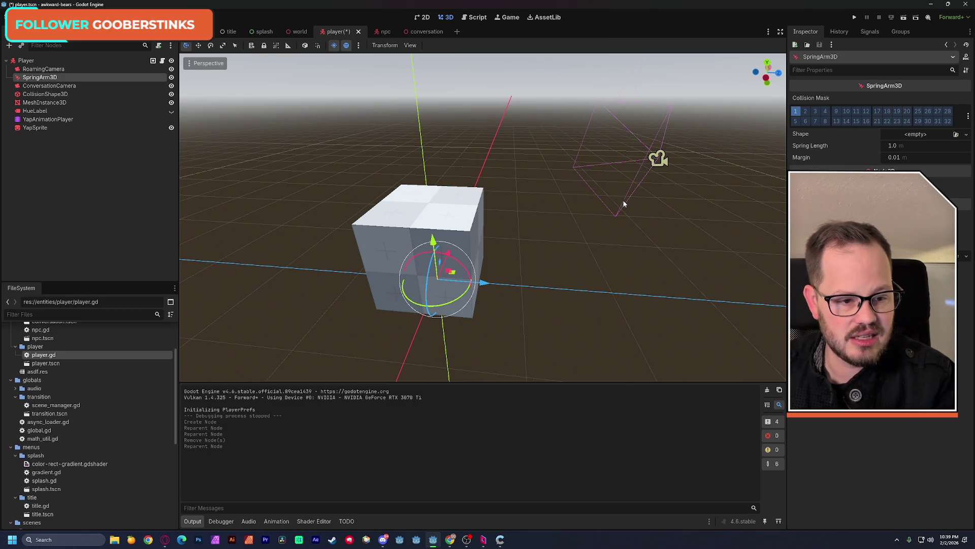
Step: Remove layer 1 from SpringArm3D's collision mask and give it a SeparationRayShape3D
left_click(795, 111)
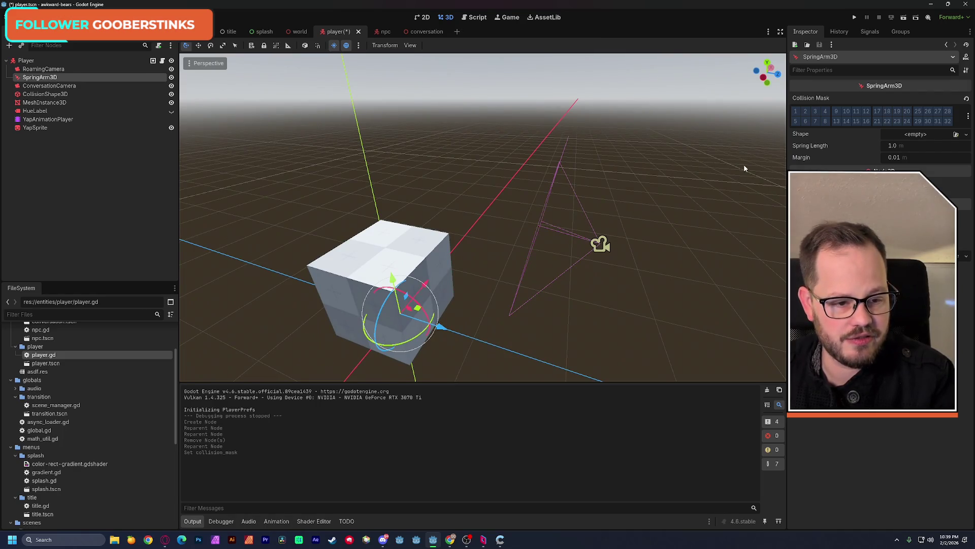
left_click(912, 135)
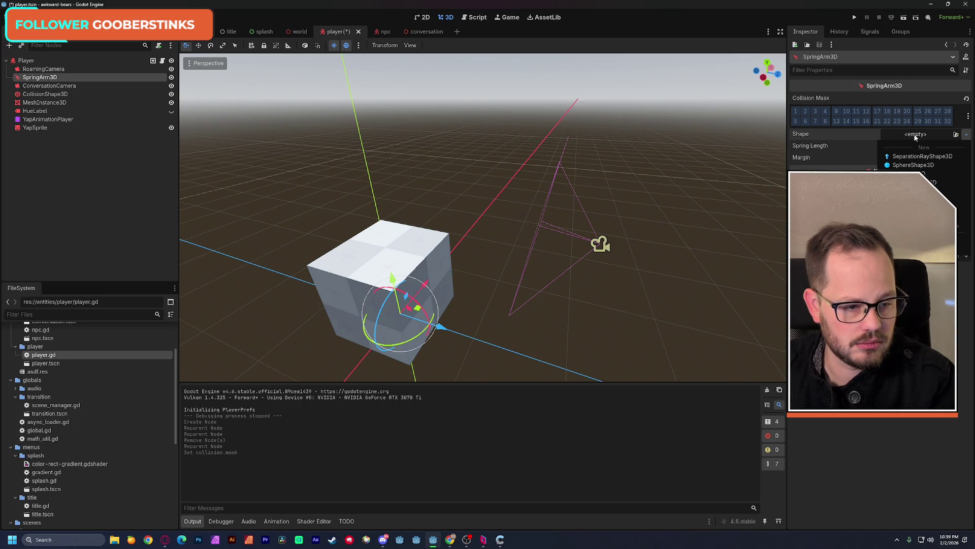
left_click(919, 156)
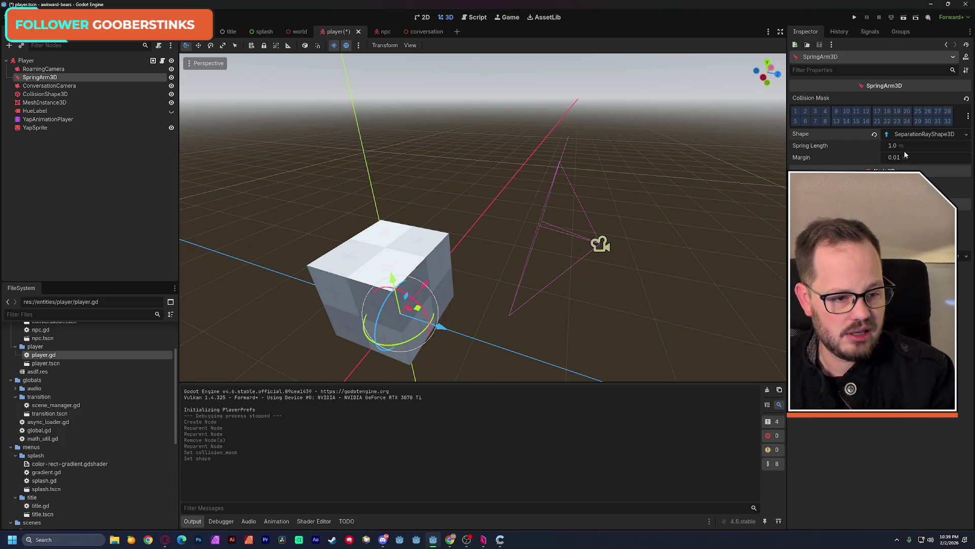
left_click_drag(894, 149, 909, 149)
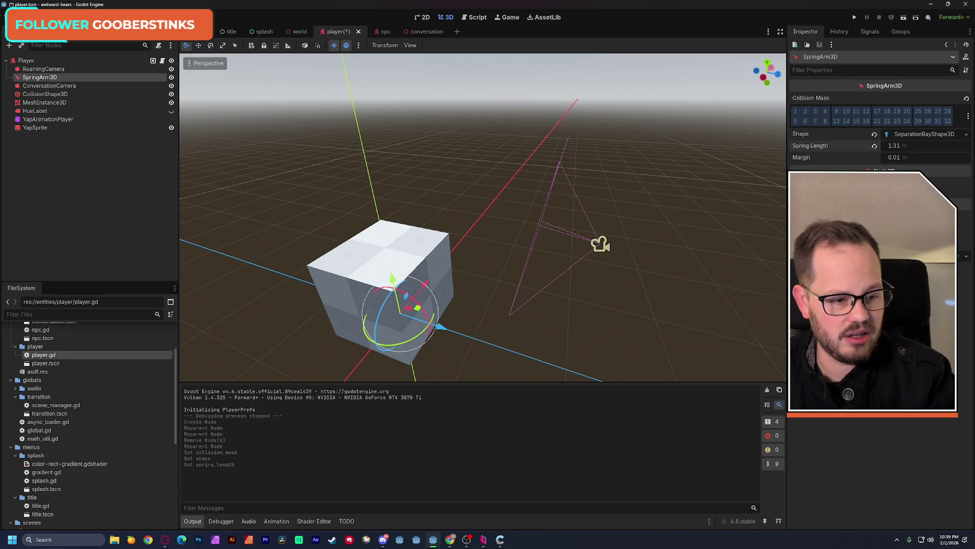
Step: Parent ConversationCamera to SpringArm3D, set spring length to 3.0, and save the scene
left_click_drag(49, 85, 41, 80)
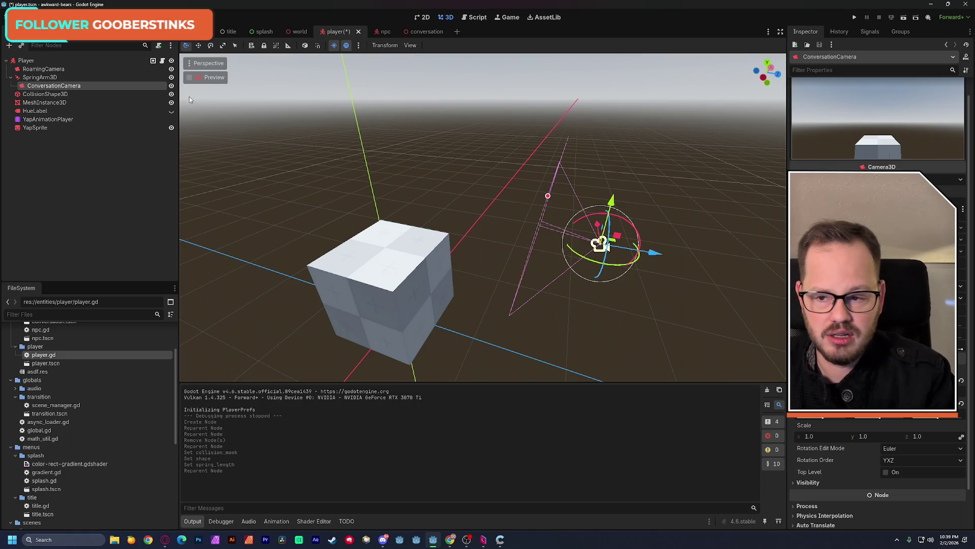
left_click(40, 77)
left_click_drag(896, 146, 909, 146)
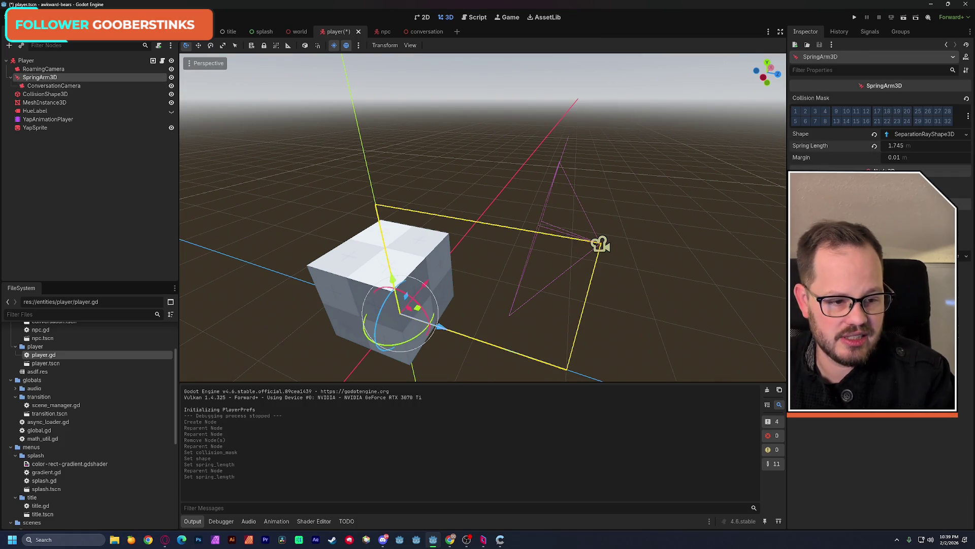
left_click(899, 146)
type("3")
key("Return")
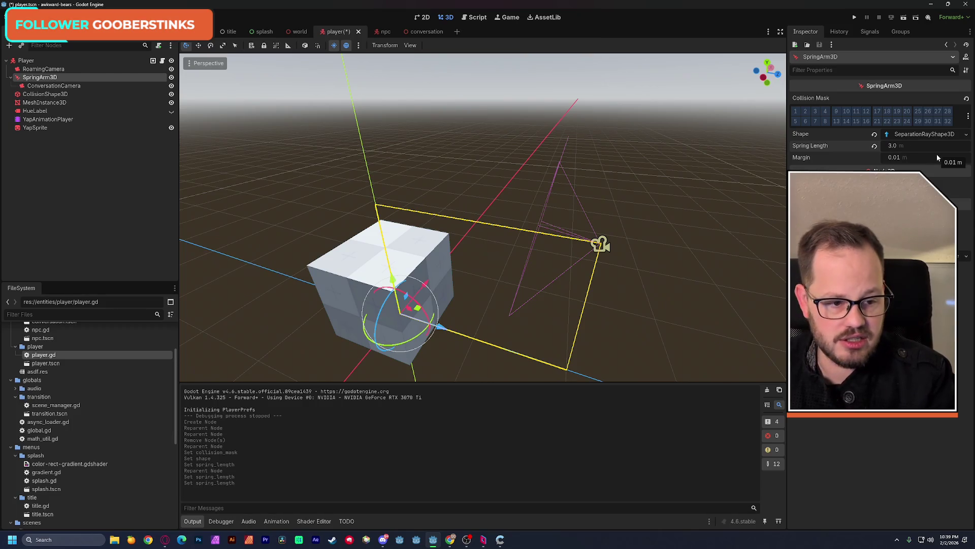
key("ctrl+s")
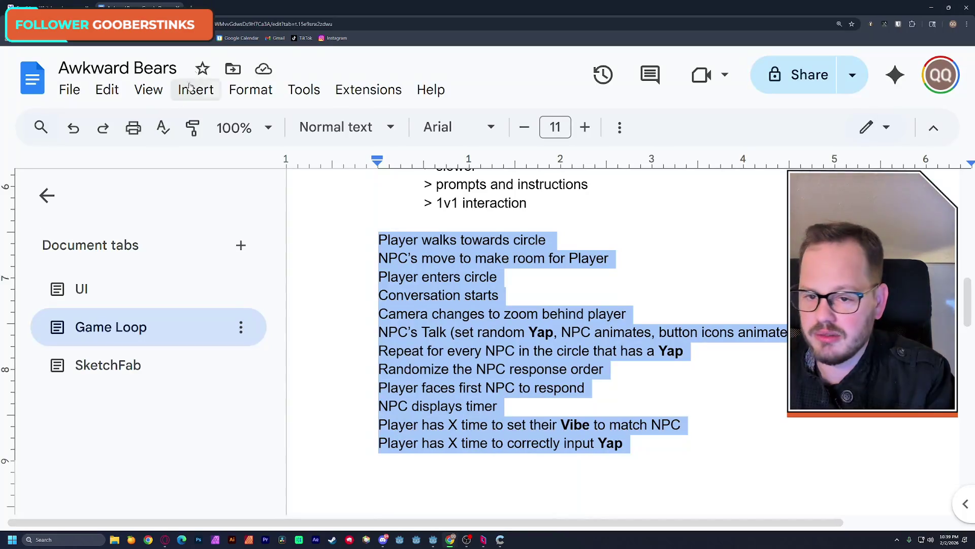
Step: Search 'godot spring arm' in a new tab and open the 'Creating a simple 3rd person camera' video
key("ctrl+t")
type("godot spr")
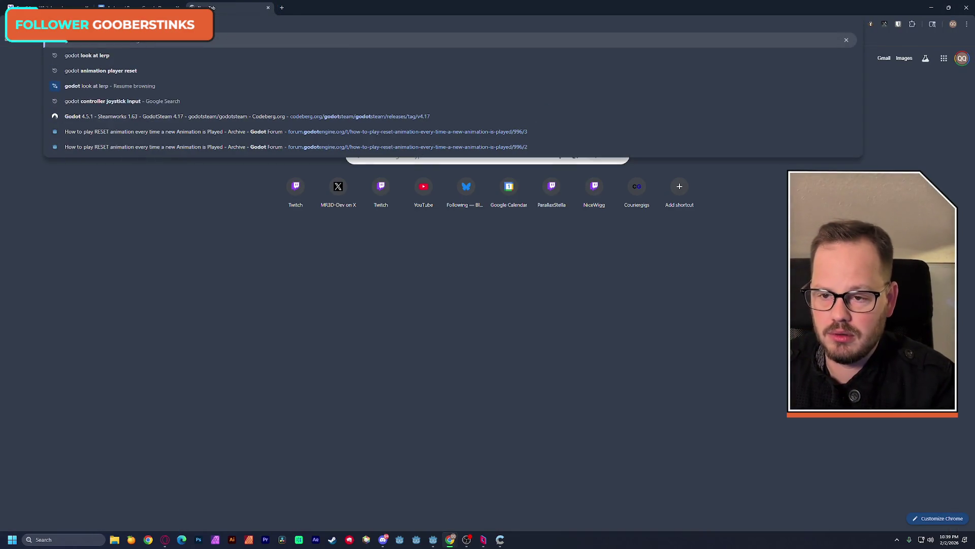
type("ing arm")
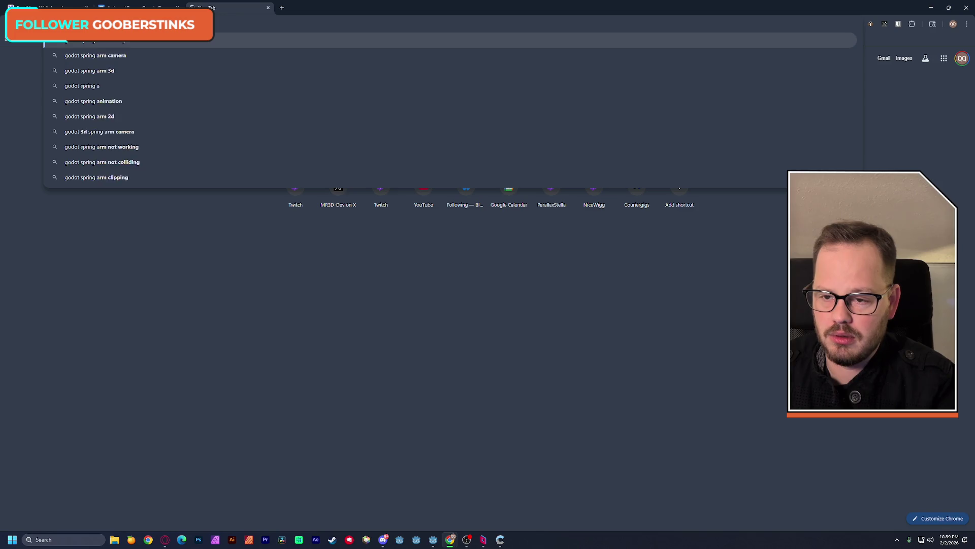
key("Return")
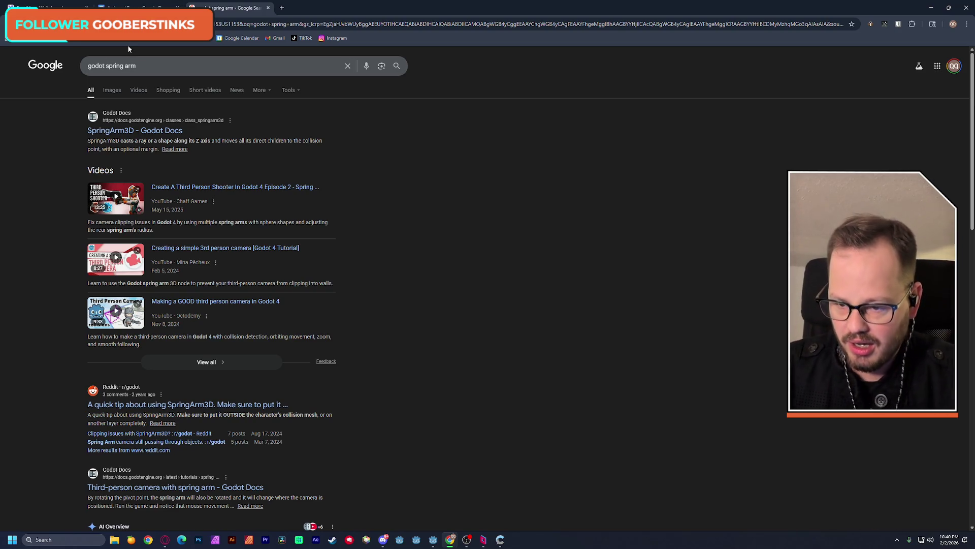
left_click(223, 248)
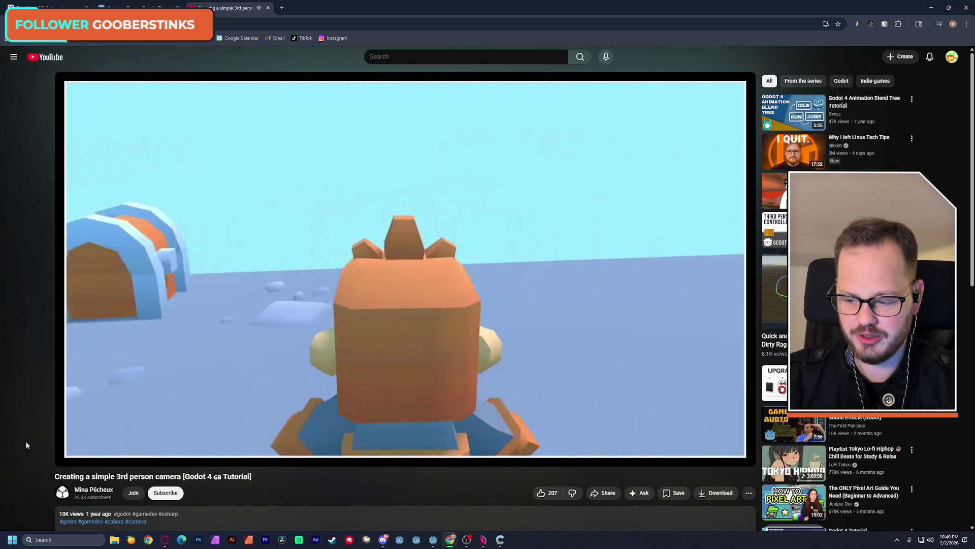
Step: Turn on captions, skip past the promo, and pause the tutorial at 1:40 'Setting up a basic system'
key("space")
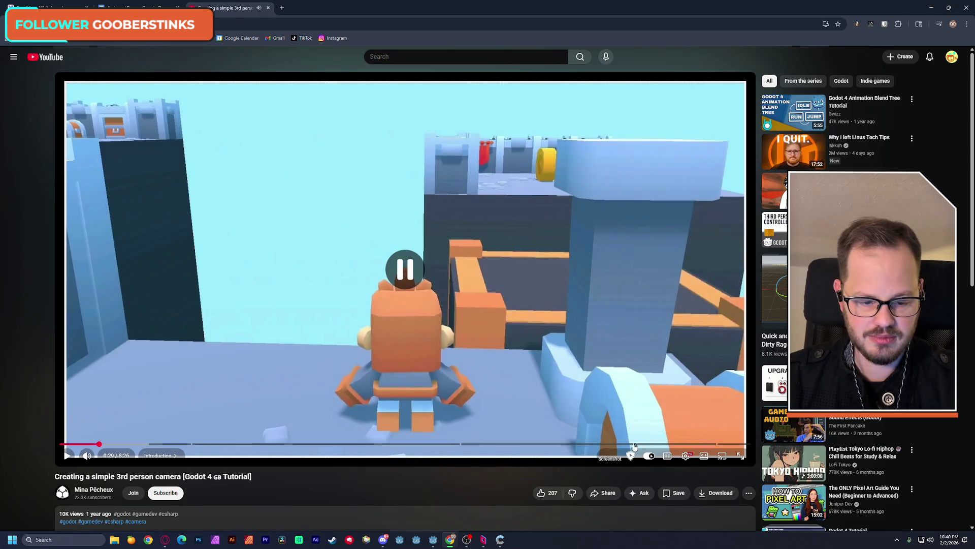
key("c")
key("space")
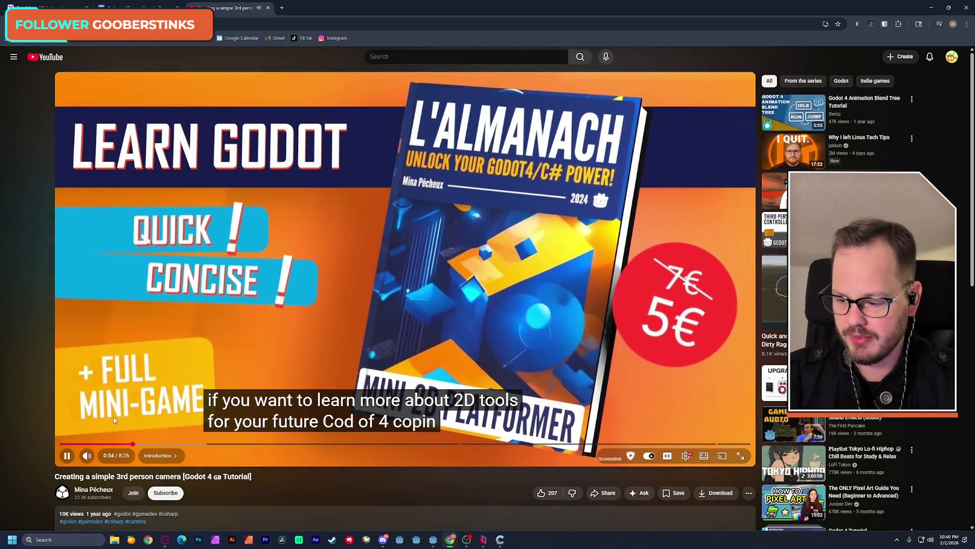
left_click(187, 445)
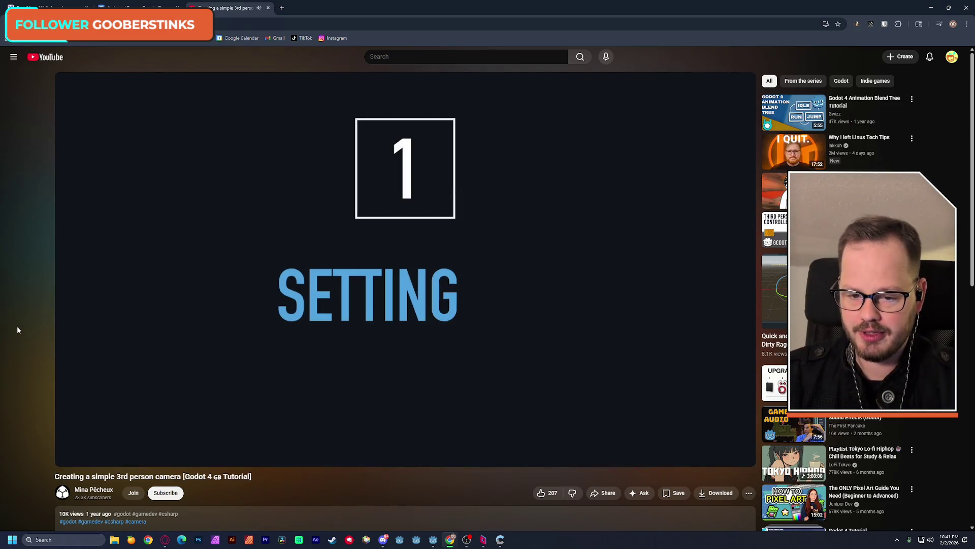
left_click(196, 246)
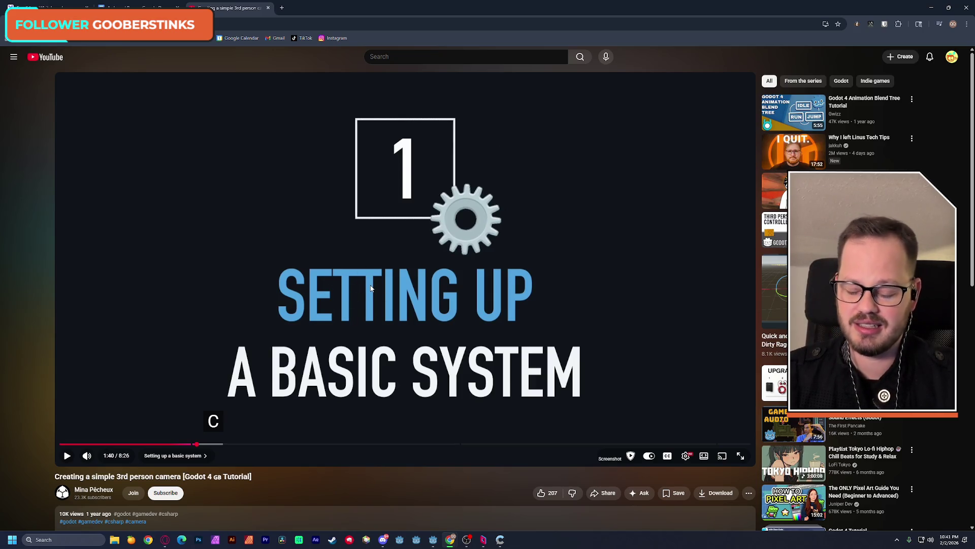
key("super")
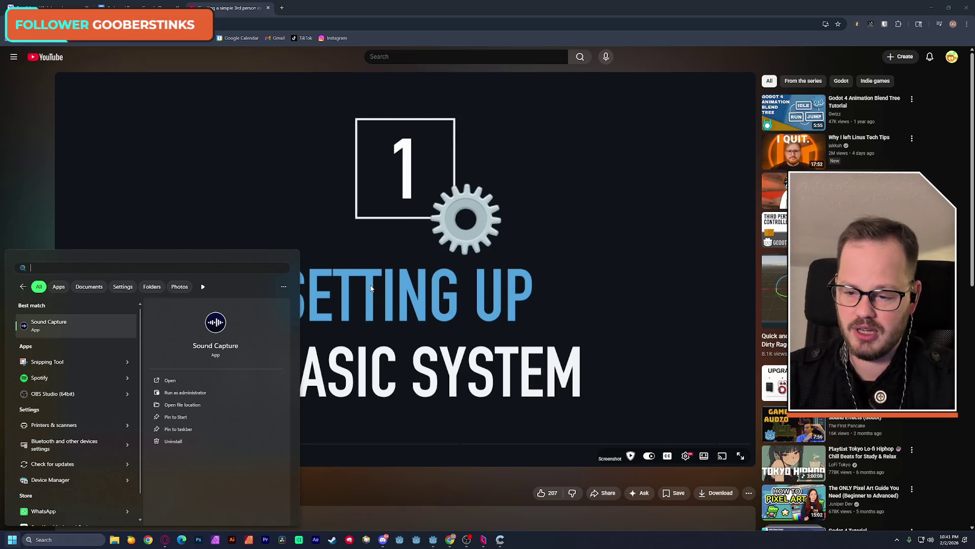
type("sni")
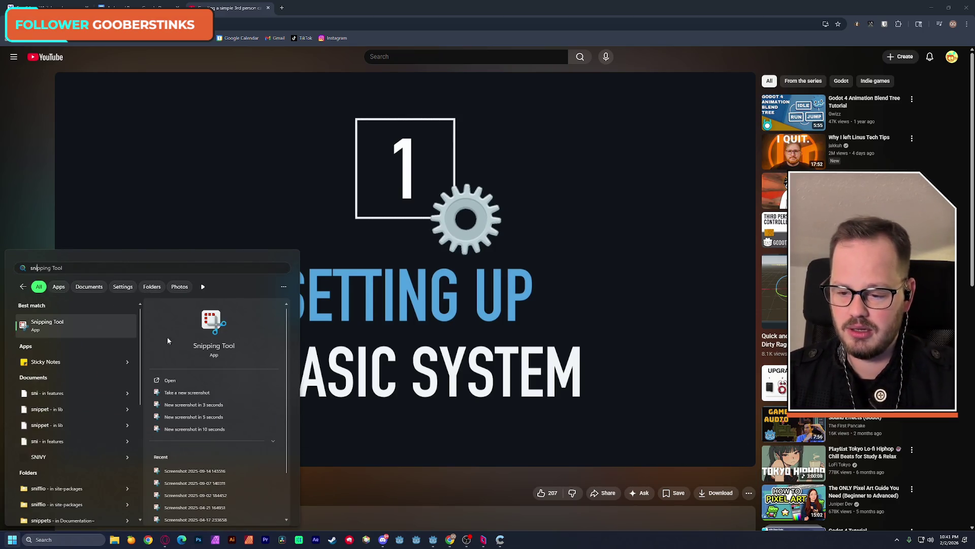
key("Return")
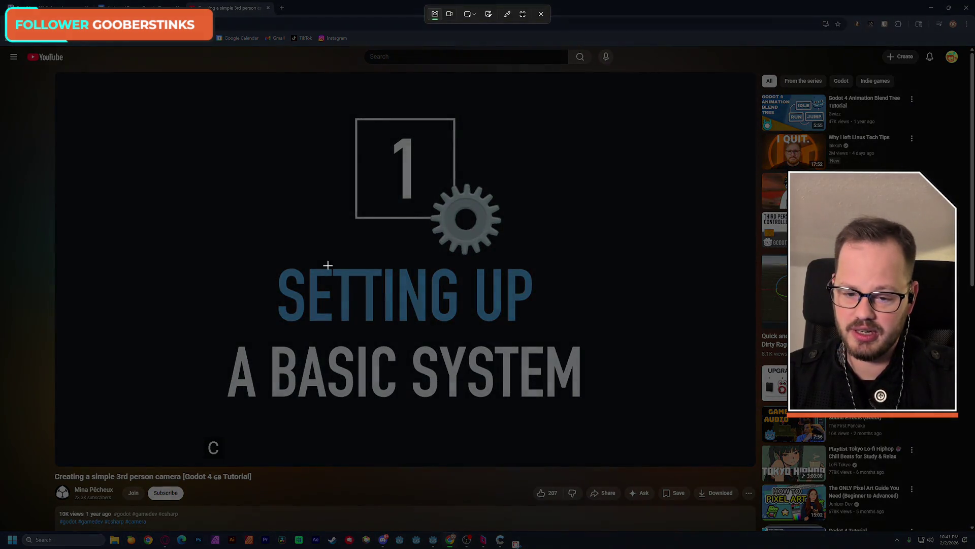
mouse_move(324, 260)
left_mouse_down()
mouse_move(394, 341)
mouse_move(391, 333)
left_mouse_up()
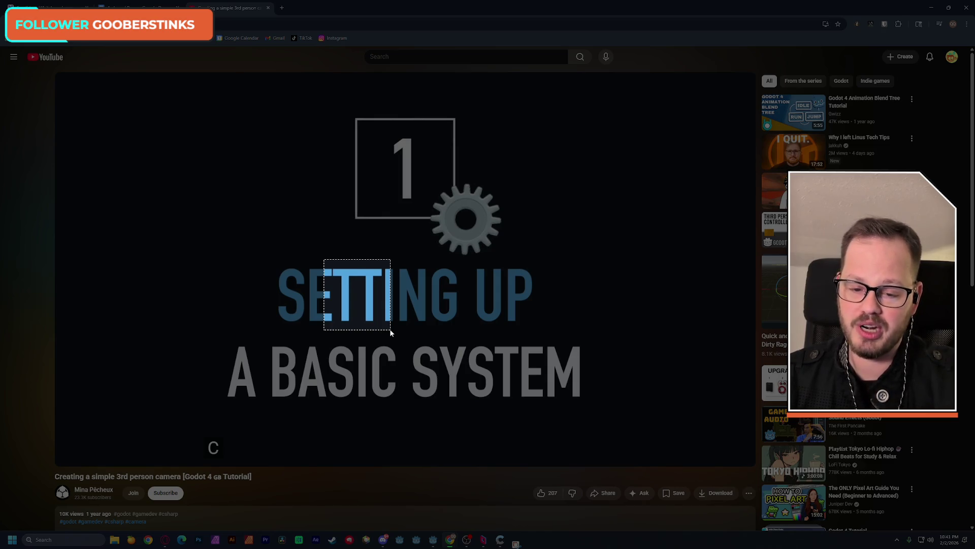
left_click_drag(391, 333, 391, 333)
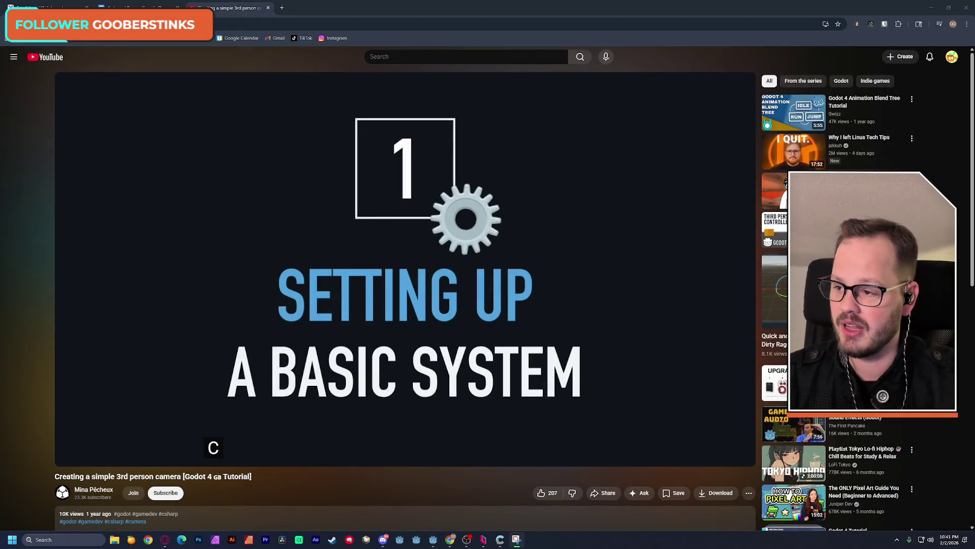
scroll(407, 290, "up", 4)
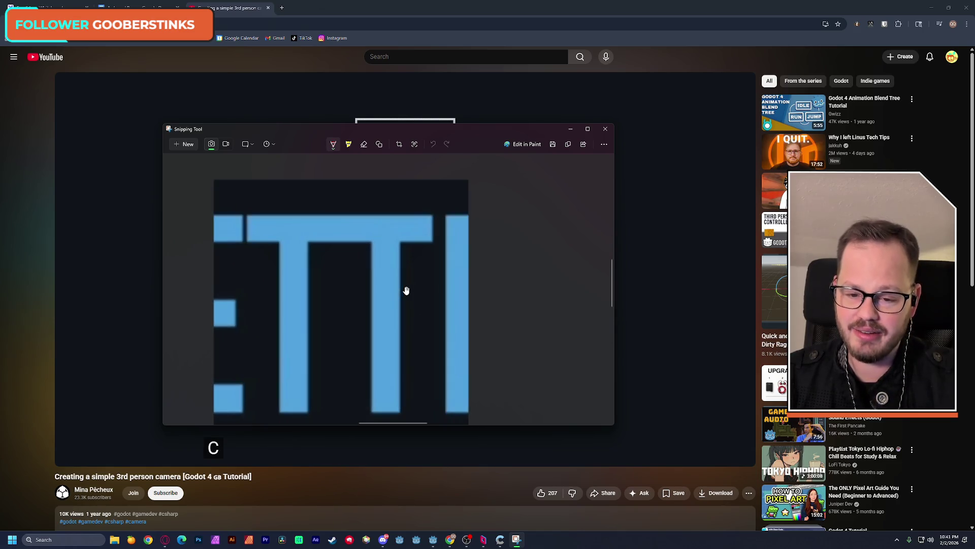
scroll(406, 290, "down", 1)
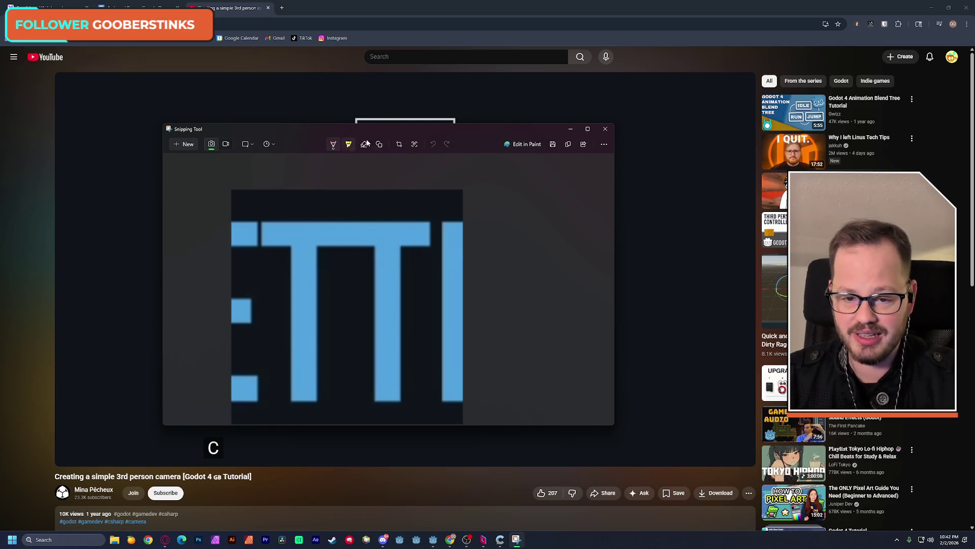
mouse_move(346, 263)
left_mouse_down()
mouse_move(348, 201)
mouse_move(340, 266)
mouse_move(345, 218)
left_mouse_up()
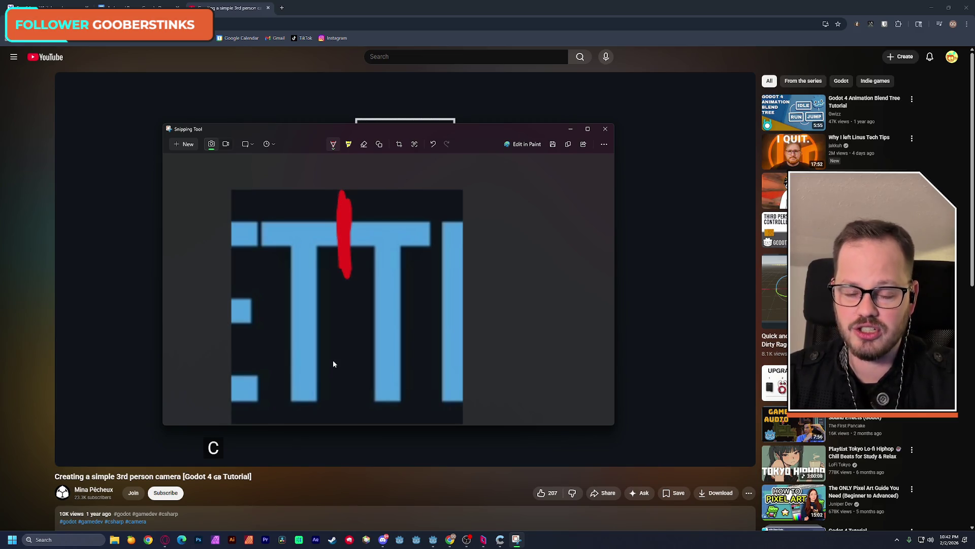
left_click(605, 131)
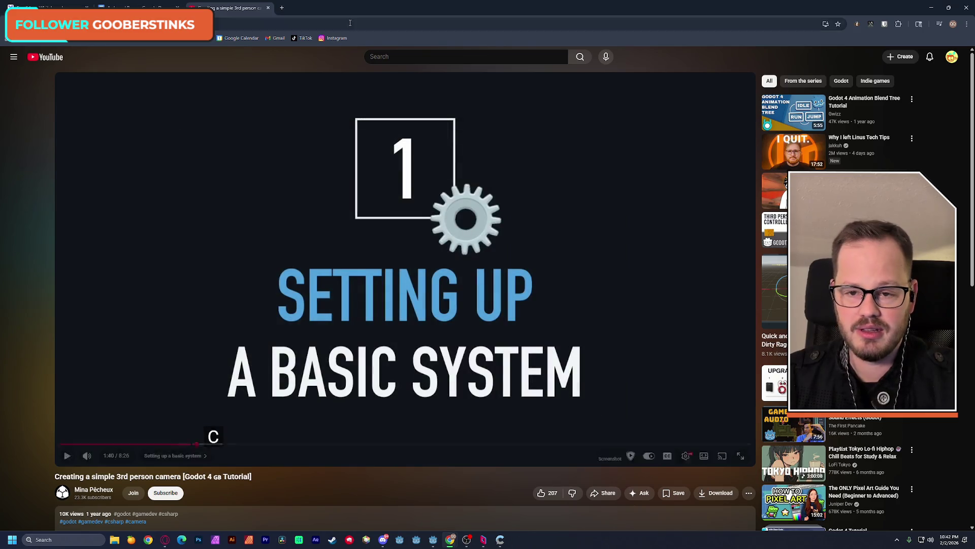